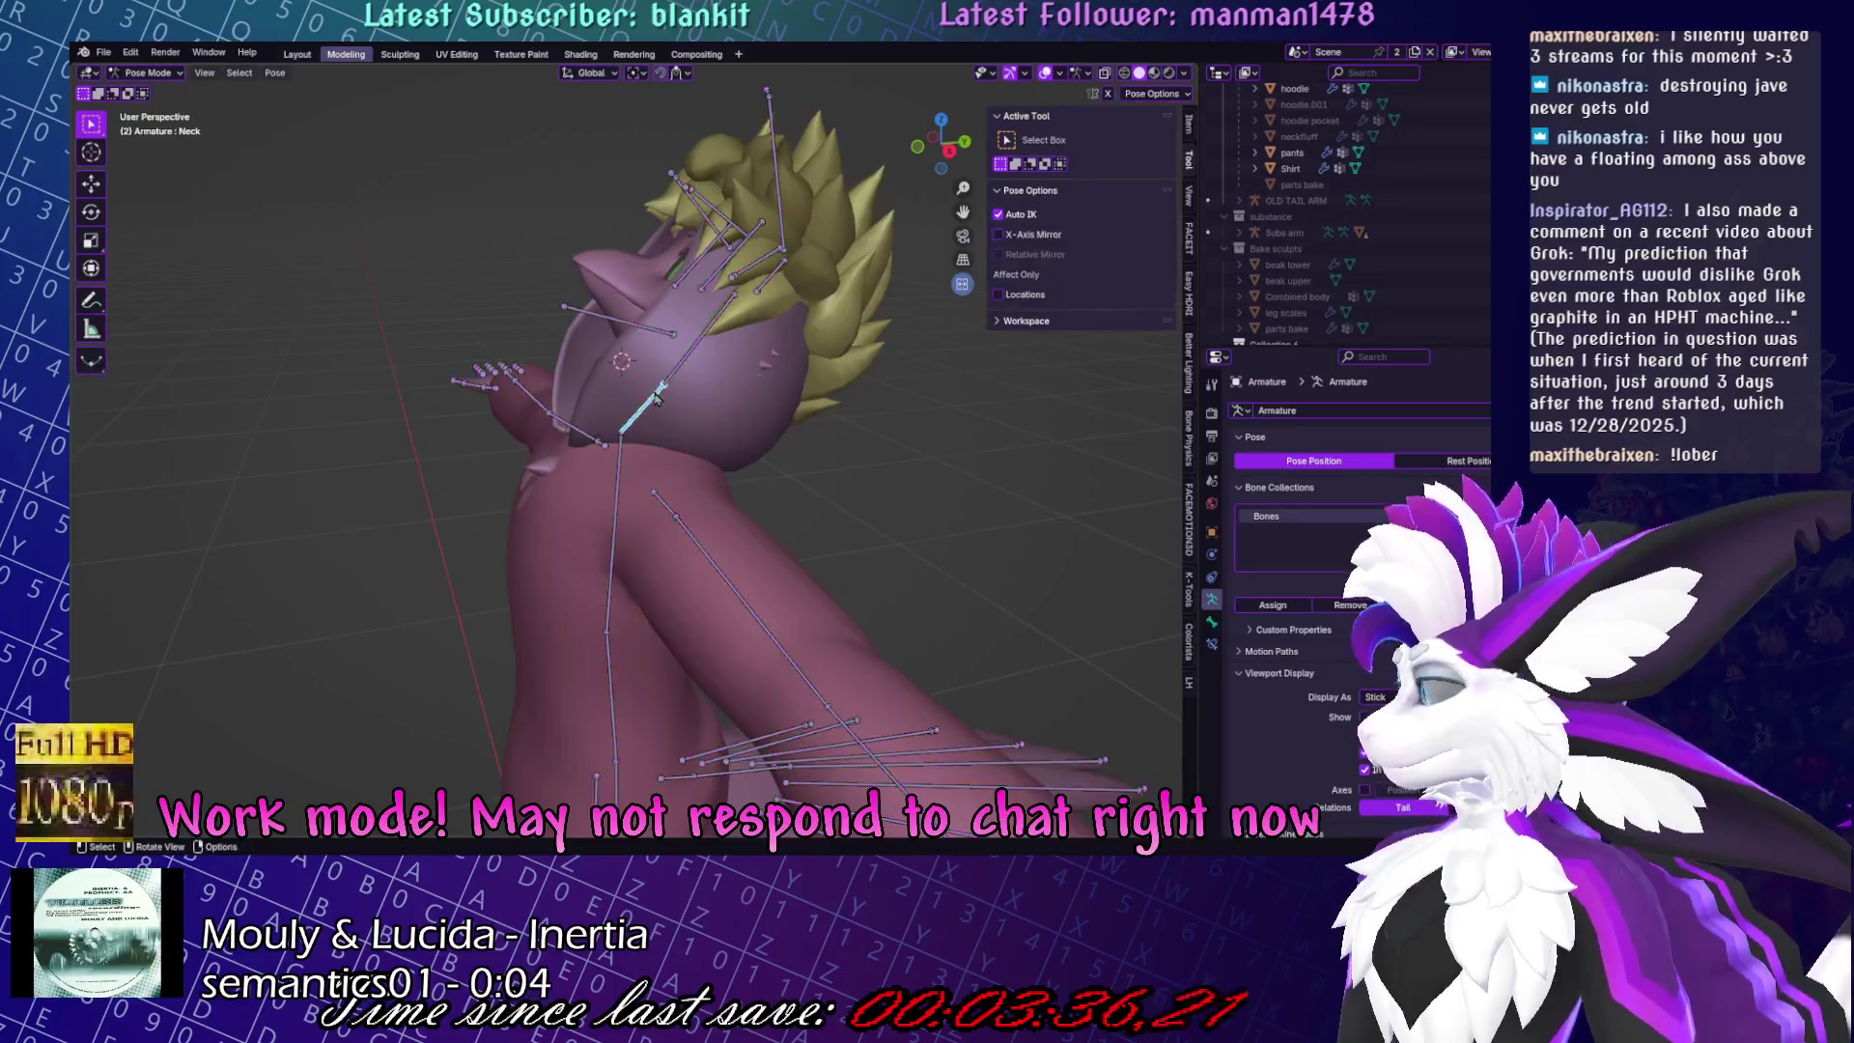
# Rotate the Neck bone around X to test the head turn, ending at -35.7°.
pyautogui.press('r')
pyautogui.press('x')
pyautogui.click(454, 309)
pyautogui.moveTo(454, 309)
pyautogui.mouseDown(button='middle')
pyautogui.moveTo(836, 512)
pyautogui.moveTo(754, 406)
pyautogui.mouseUp(button='middle')
pyautogui.press('r')
pyautogui.press('x')
pyautogui.click(690, 292)
pyautogui.moveTo(691, 292); pyautogui.dragTo(945, 418, button='middle')
# Hide the round Hood object and put the hoodie mesh into Weight Paint mode.
pyautogui.click(869, 560)
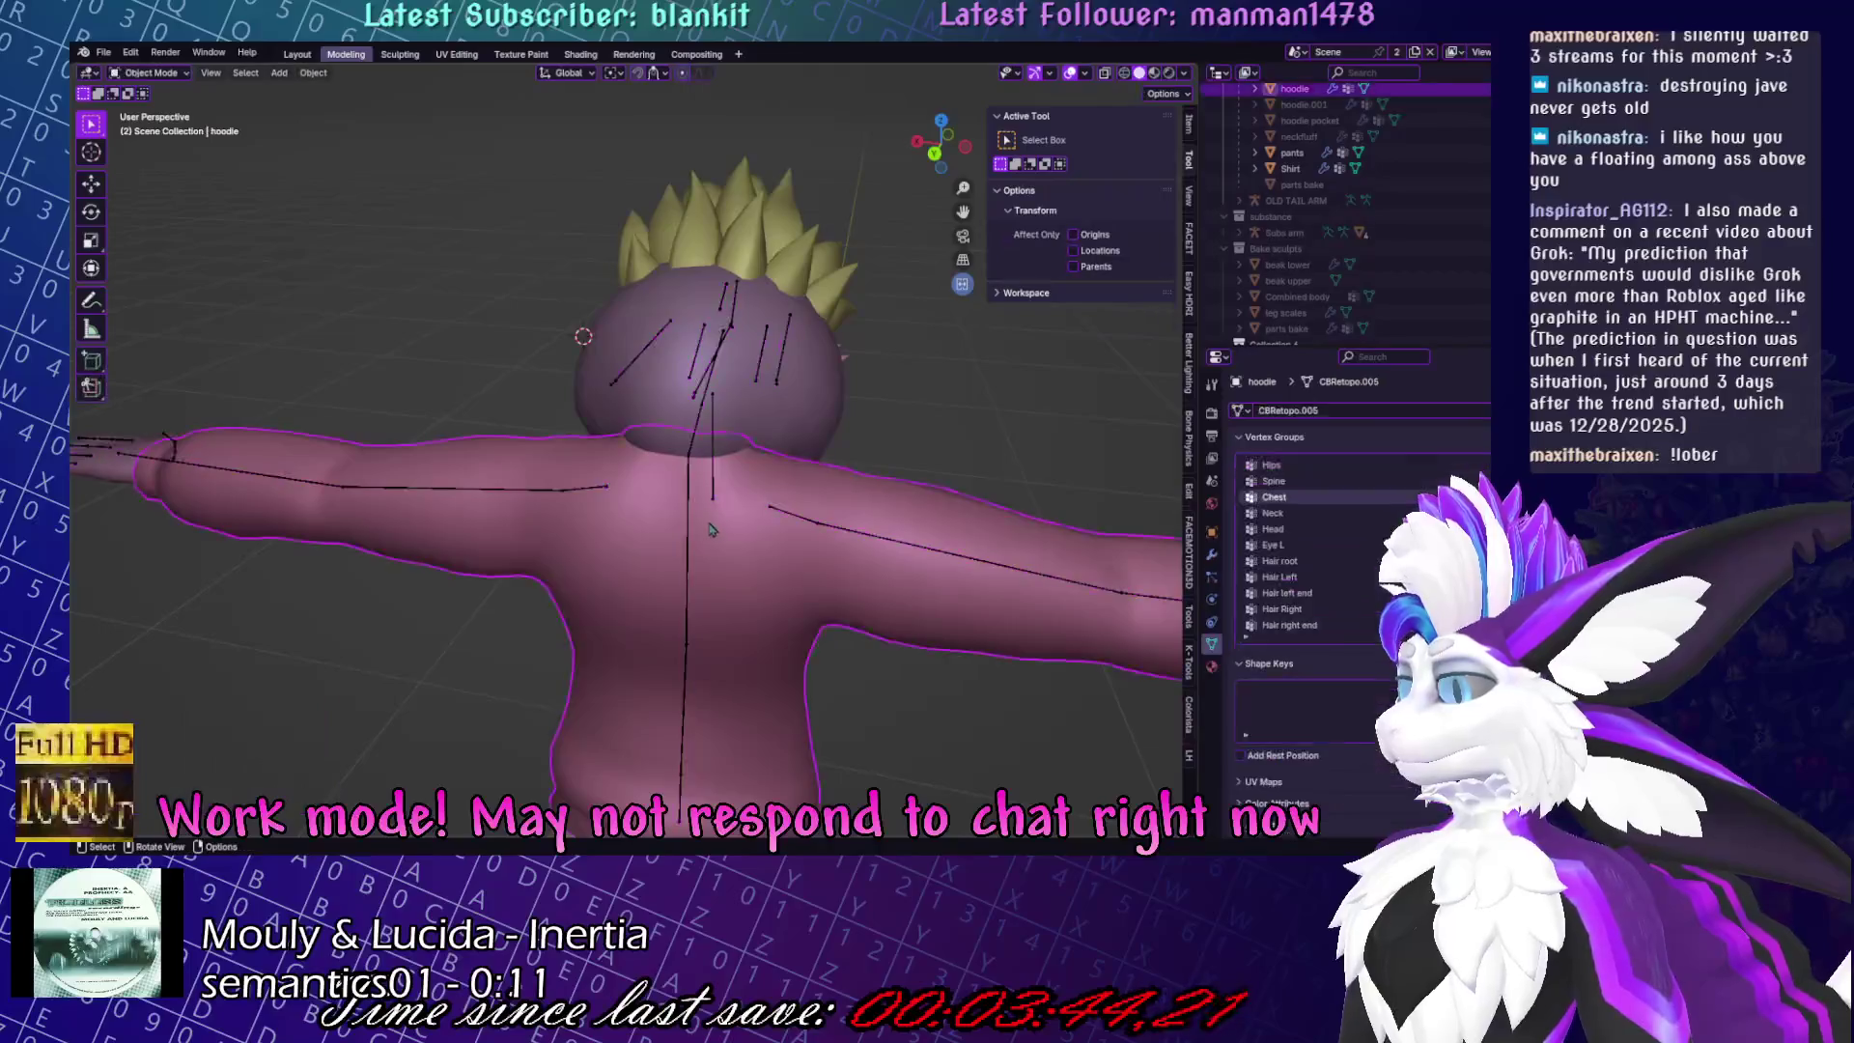
pyautogui.press('Tab')
pyautogui.moveTo(579, 387)
pyautogui.mouseDown(button='middle')
pyautogui.moveTo(697, 333)
pyautogui.moveTo(656, 515)
pyautogui.moveTo(734, 502)
pyautogui.mouseUp(button='middle')
pyautogui.press('Tab')
pyautogui.click(699, 348)
pyautogui.press('h')
pyautogui.click(667, 463)
pyautogui.hotkey('ctrl', 'Tab')
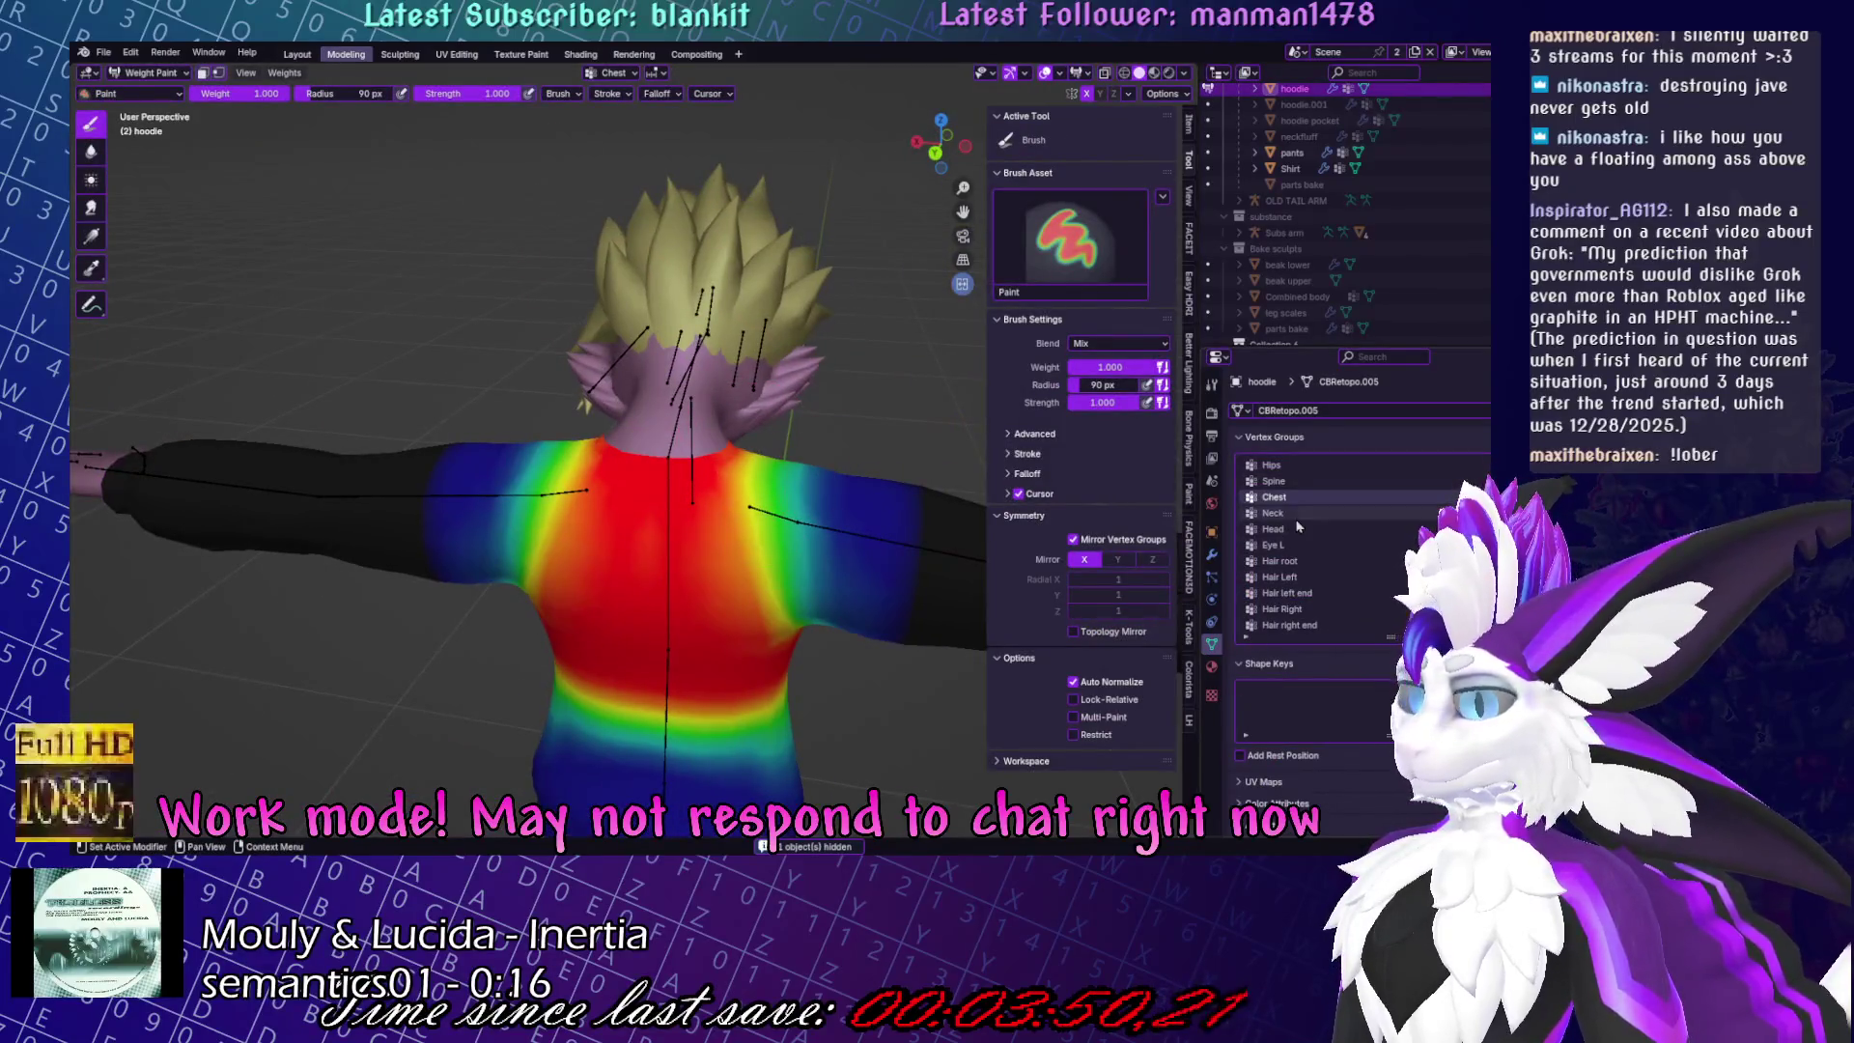
# Paint the hoodie's Neck vertex-group weights on the collar down to 0.423, then 0.223.
pyautogui.click(1294, 515)
pyautogui.scroll(2, 669, 468)
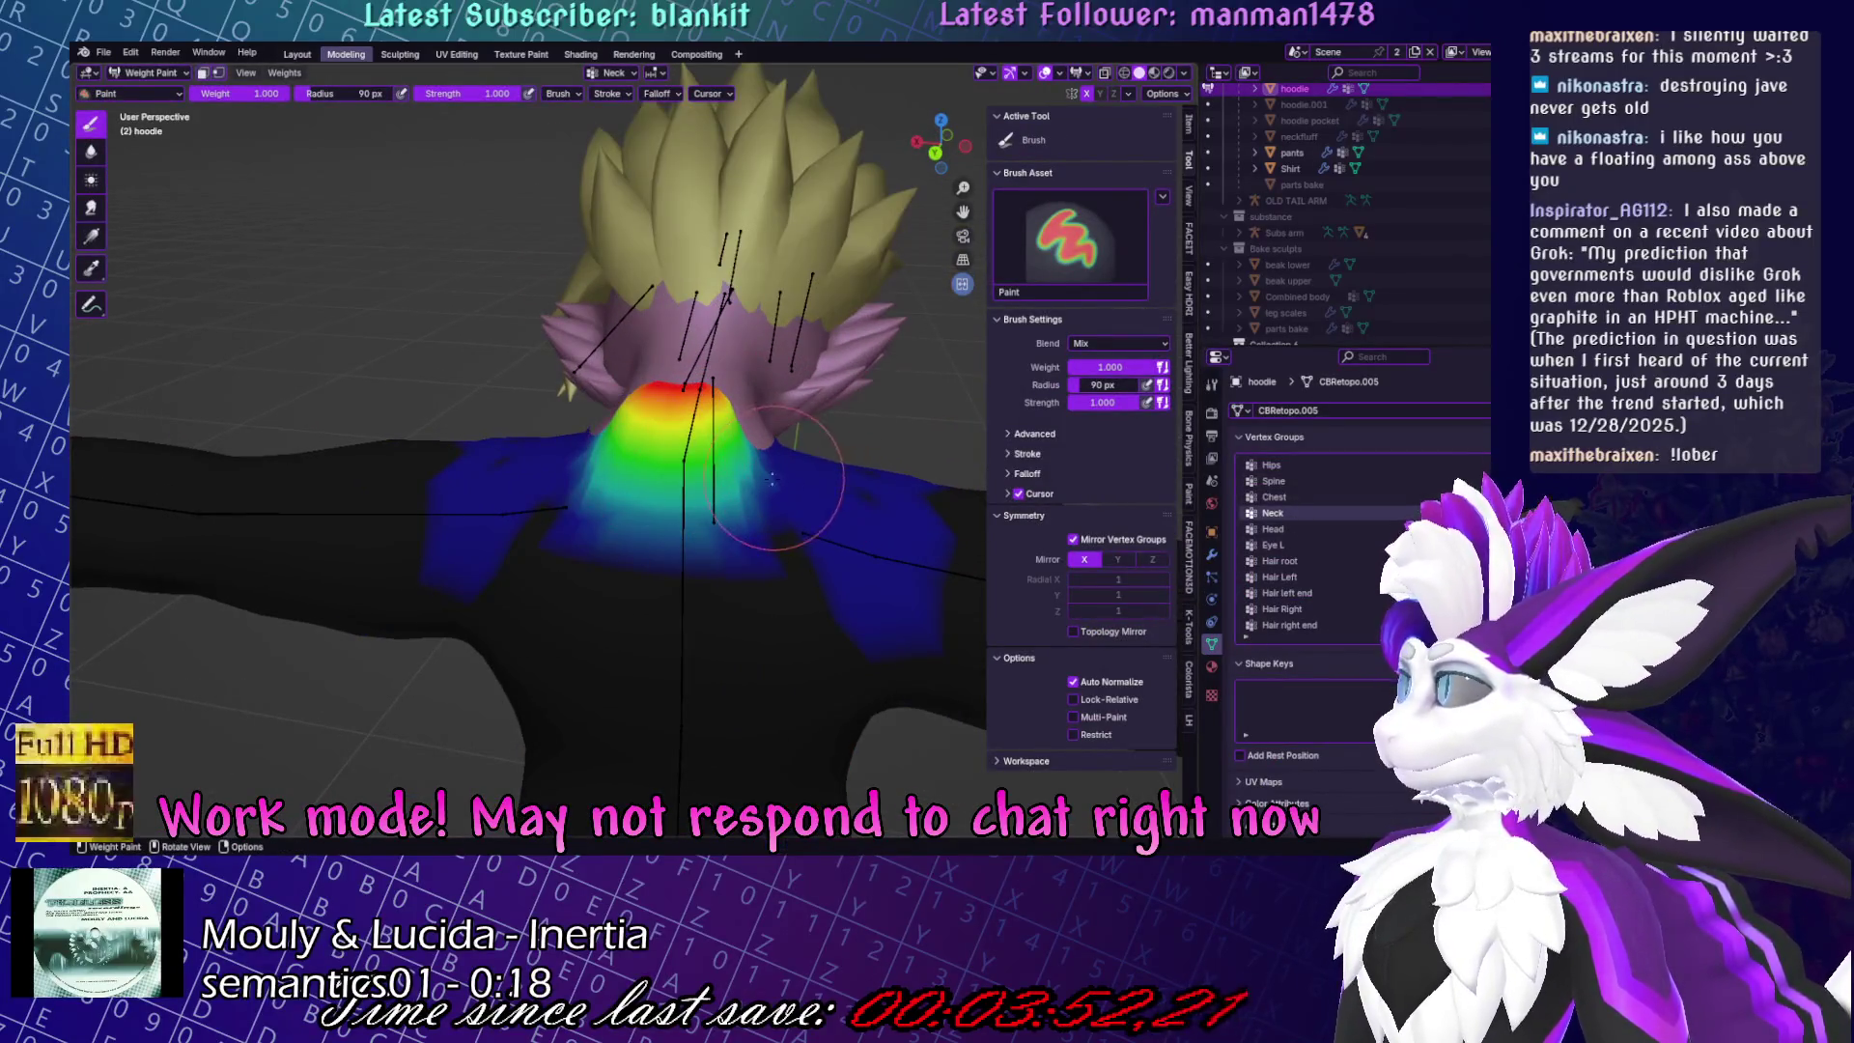
pyautogui.moveTo(732, 466); pyautogui.dragTo(405, 135, button='middle')
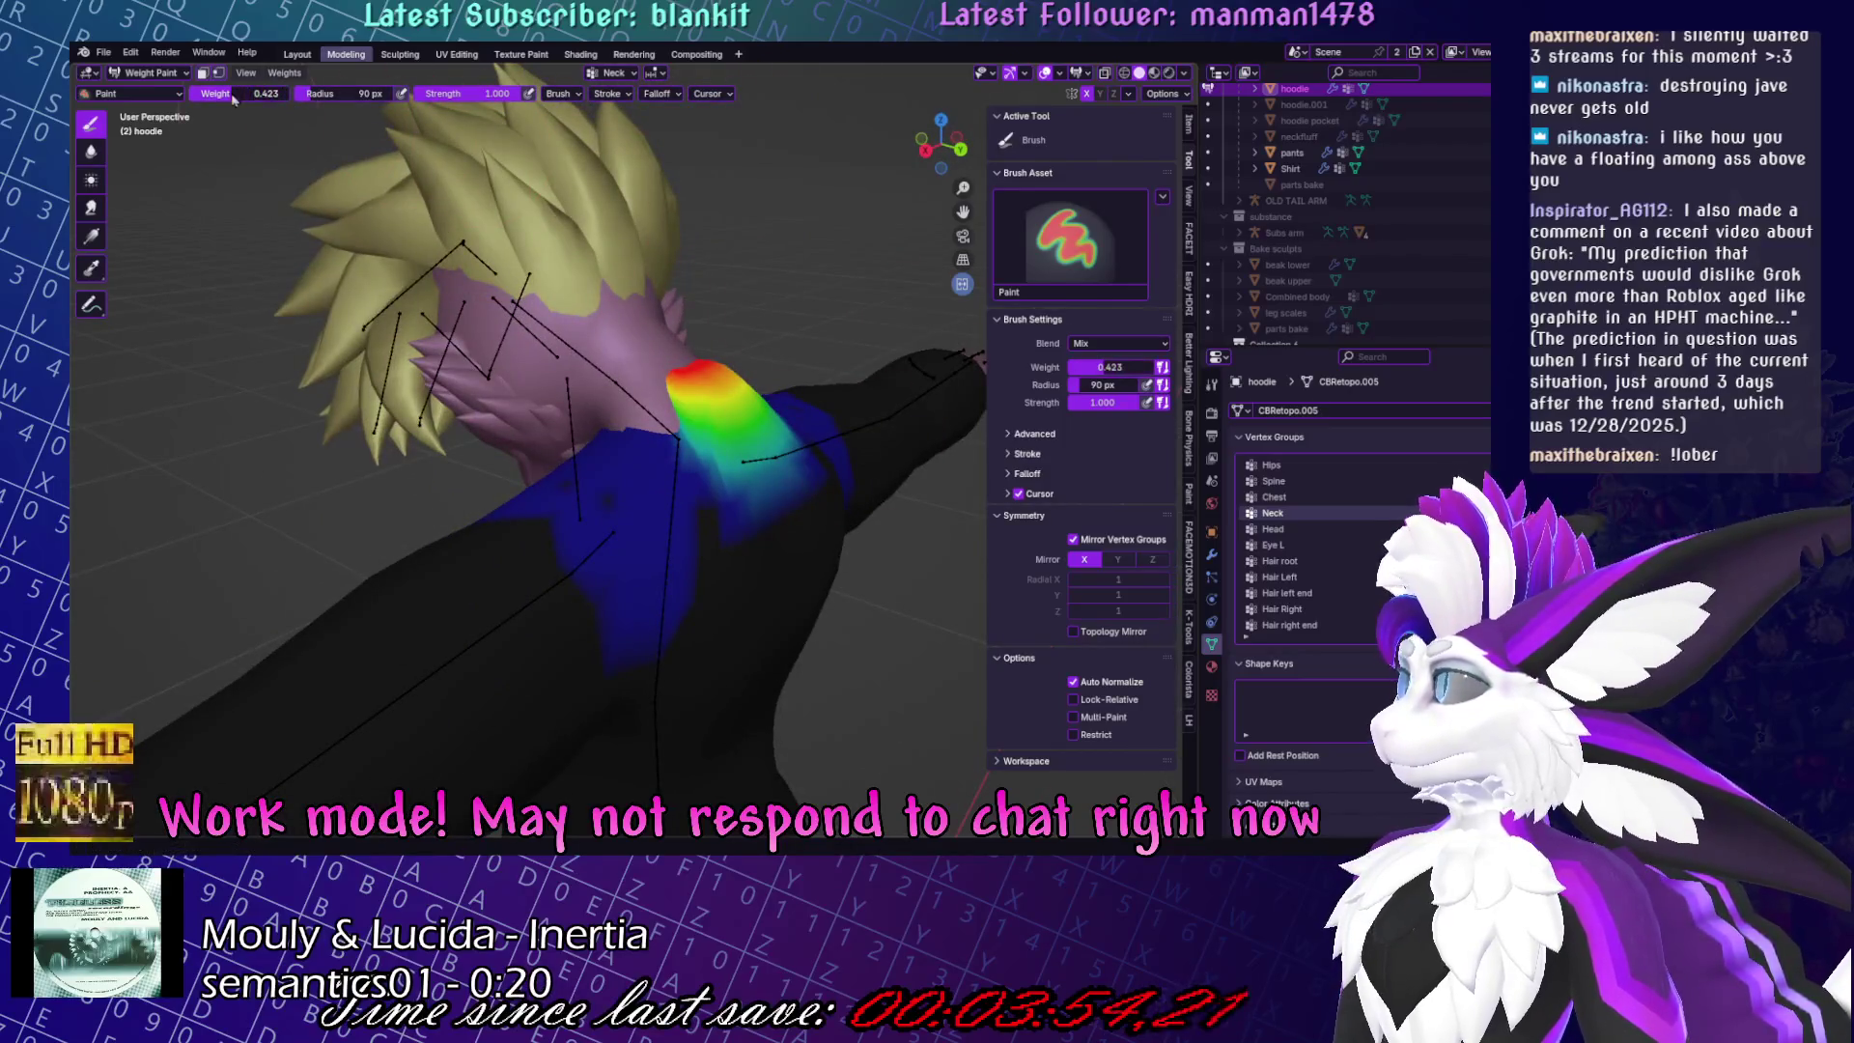
pyautogui.moveTo(800, 480); pyautogui.dragTo(773, 464)
pyautogui.moveTo(772, 464); pyautogui.dragTo(621, 444, button='middle')
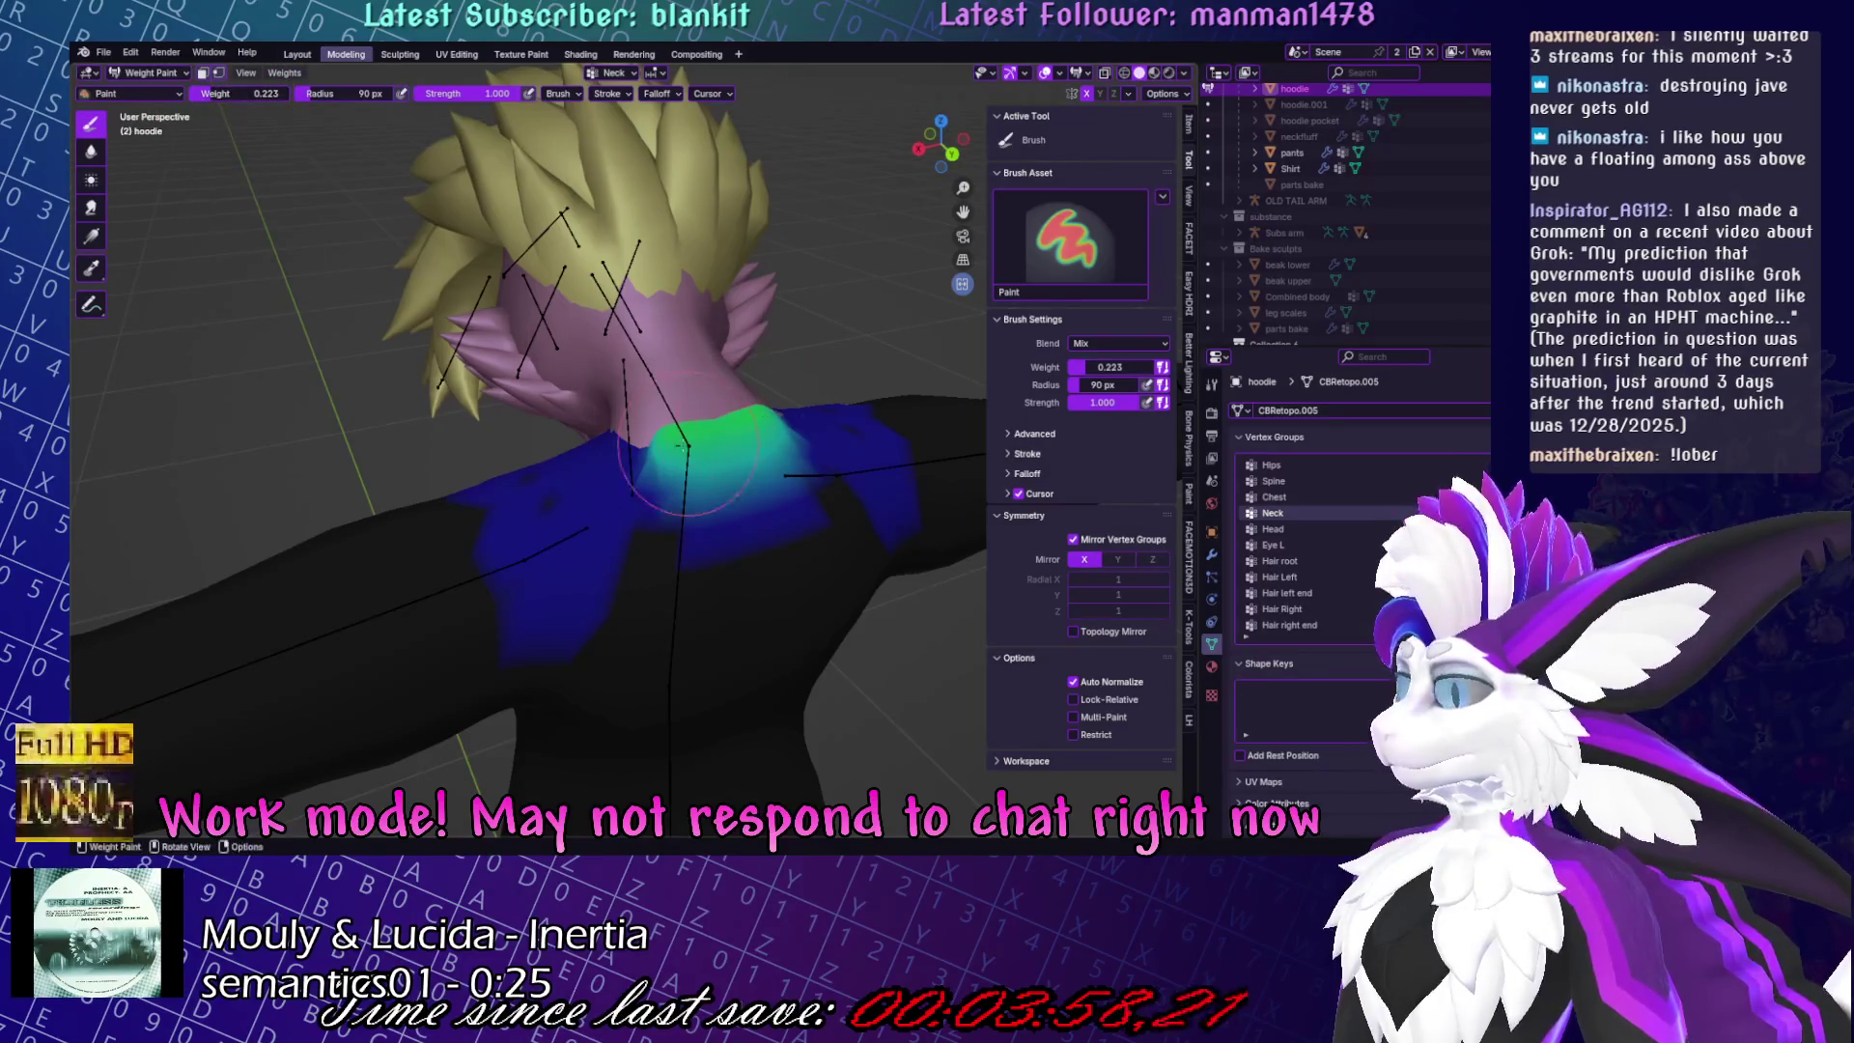
pyautogui.moveTo(684, 446); pyautogui.dragTo(746, 391, button='middle')
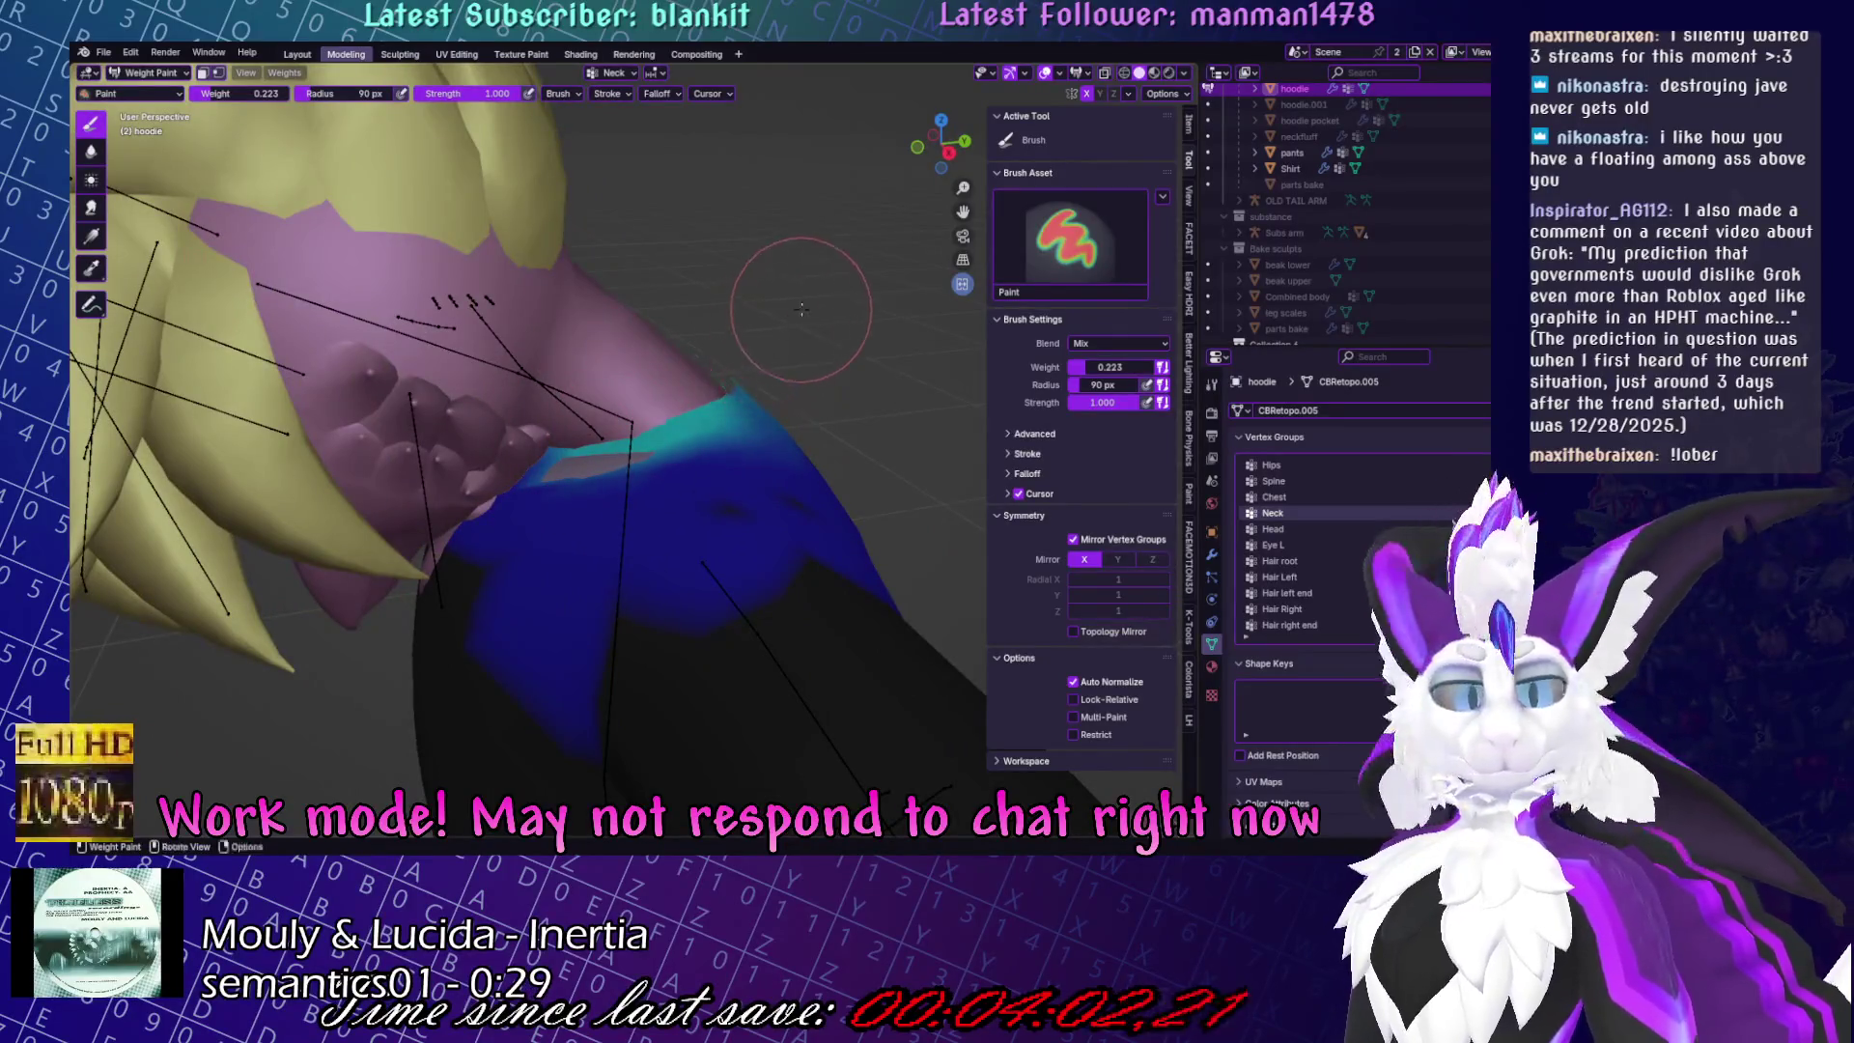
pyautogui.moveTo(801, 309); pyautogui.dragTo(780, 388, button='middle')
# Cycle the hoodie and armature through Edit and Pose modes, then sculpt the hoodie with Relax Slide.
pyautogui.press('Tab')
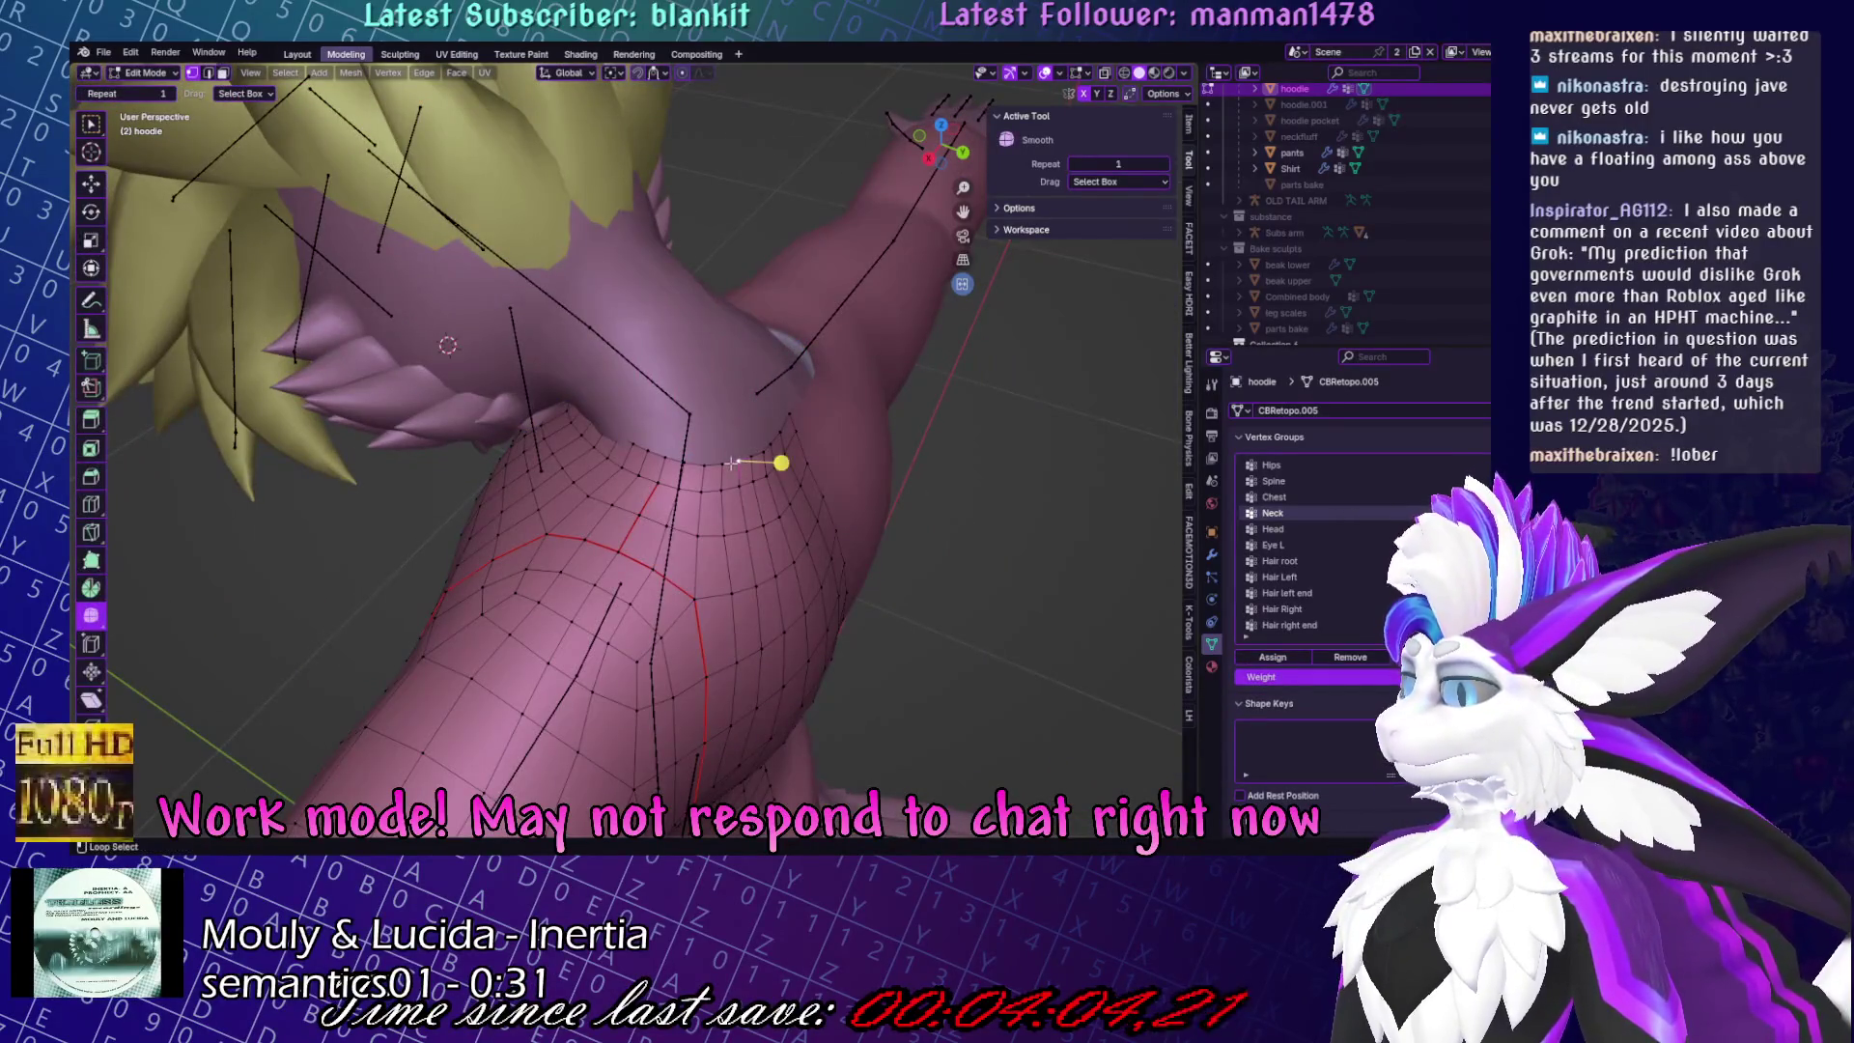
pyautogui.press('Tab')
pyautogui.click(834, 359)
pyautogui.hotkey('ctrl', 'Tab')
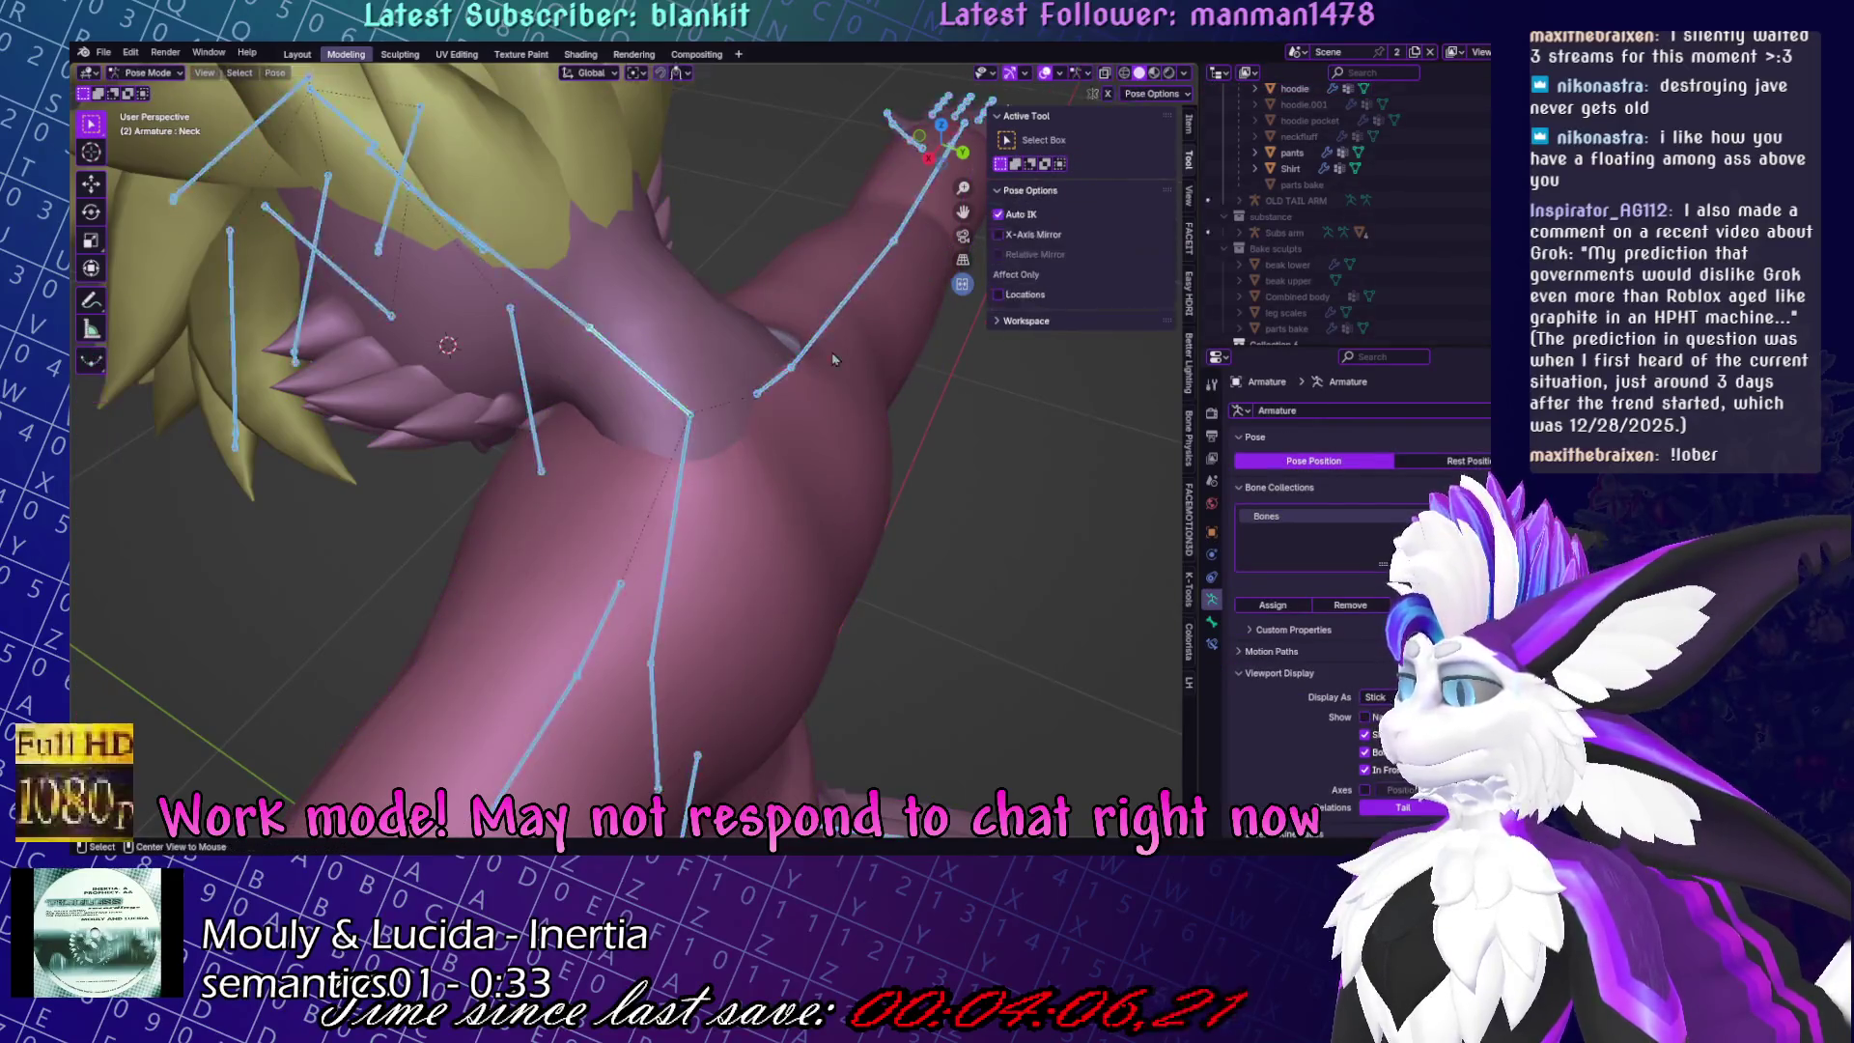
pyautogui.moveTo(833, 359)
pyautogui.mouseDown(button='middle')
pyautogui.moveTo(811, 406)
pyautogui.moveTo(690, 475)
pyautogui.mouseUp(button='middle')
pyautogui.press('KP_3')
pyautogui.hotkey('ctrl', 'Tab')
pyautogui.click(787, 454)
pyautogui.hotkey('ctrl', 'Tab')
pyautogui.click(1183, 73)
# Switch the viewport shading to a different matcap.
pyautogui.moveTo(671, 355); pyautogui.dragTo(627, 377, button='middle')
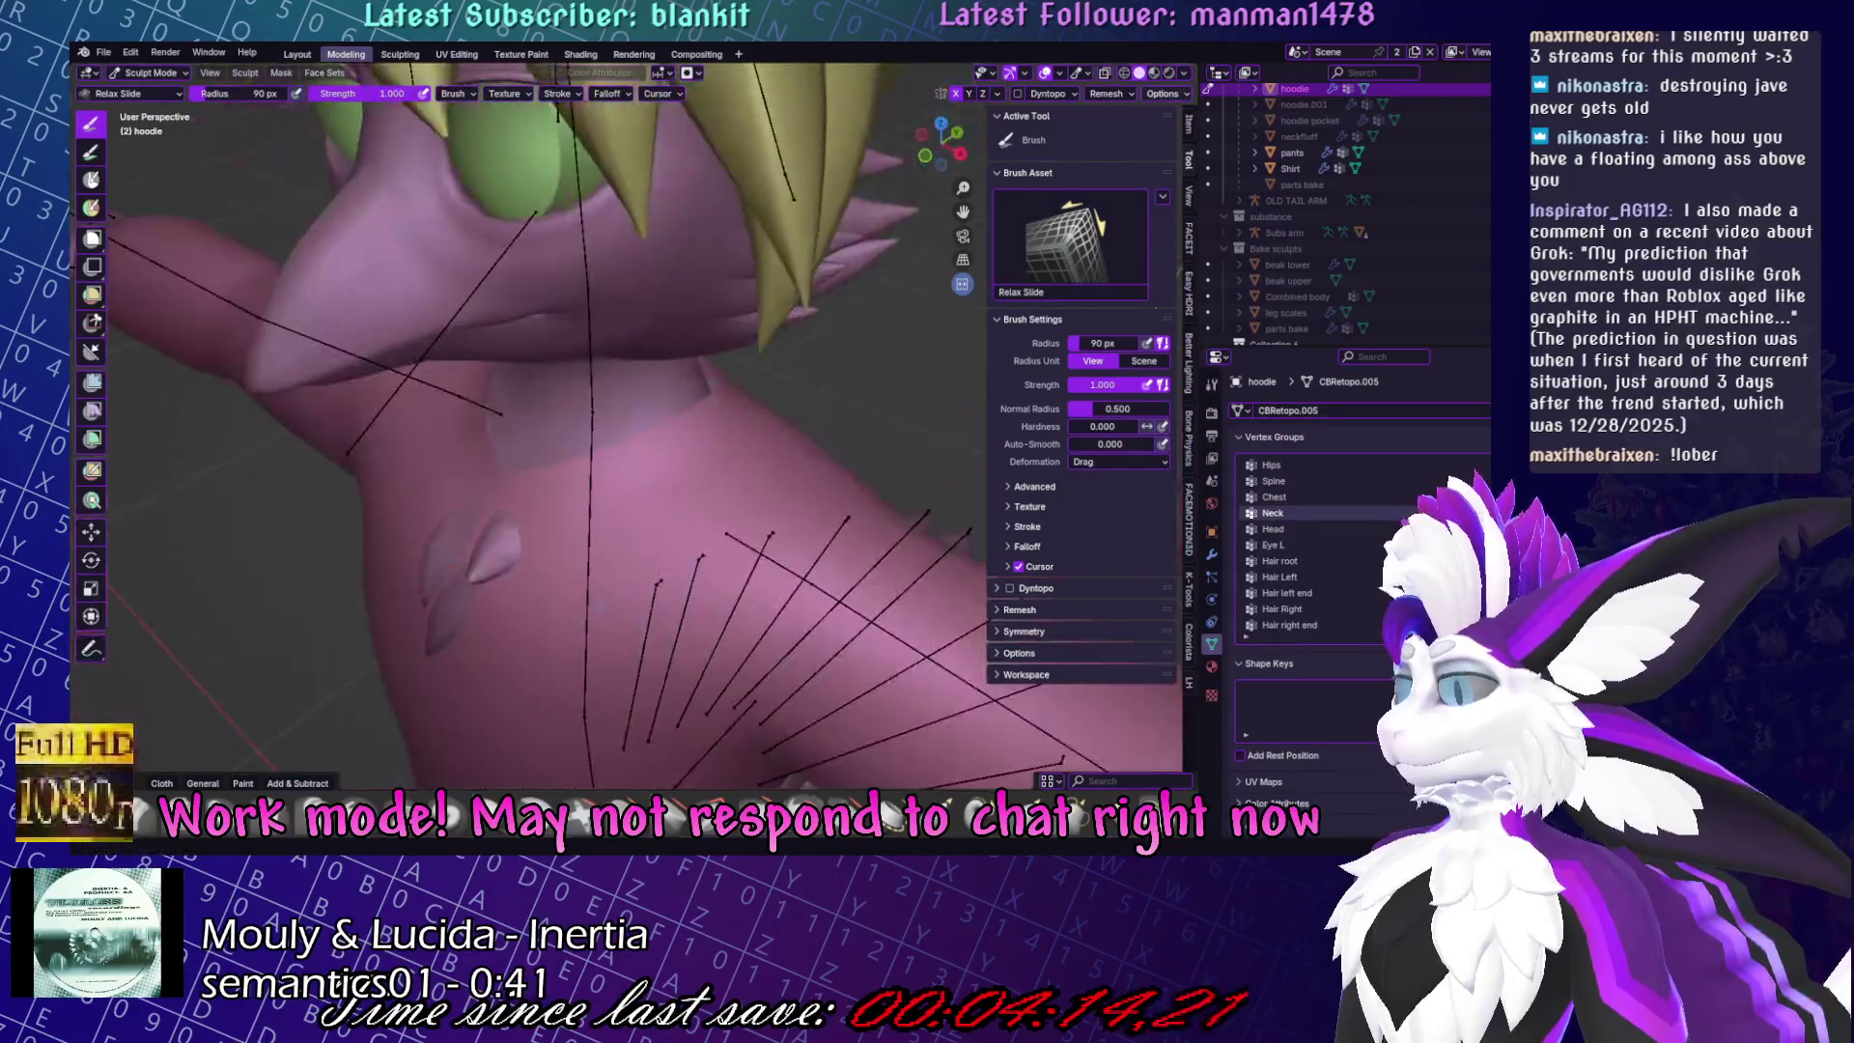
pyautogui.click(1183, 73)
pyautogui.click(1172, 194)
pyautogui.click(1110, 386)
pyautogui.moveTo(763, 454)
pyautogui.mouseDown(button='middle')
pyautogui.moveTo(736, 464)
pyautogui.moveTo(1191, 93)
pyautogui.mouseUp(button='middle')
pyautogui.scroll(4, 735, 464)
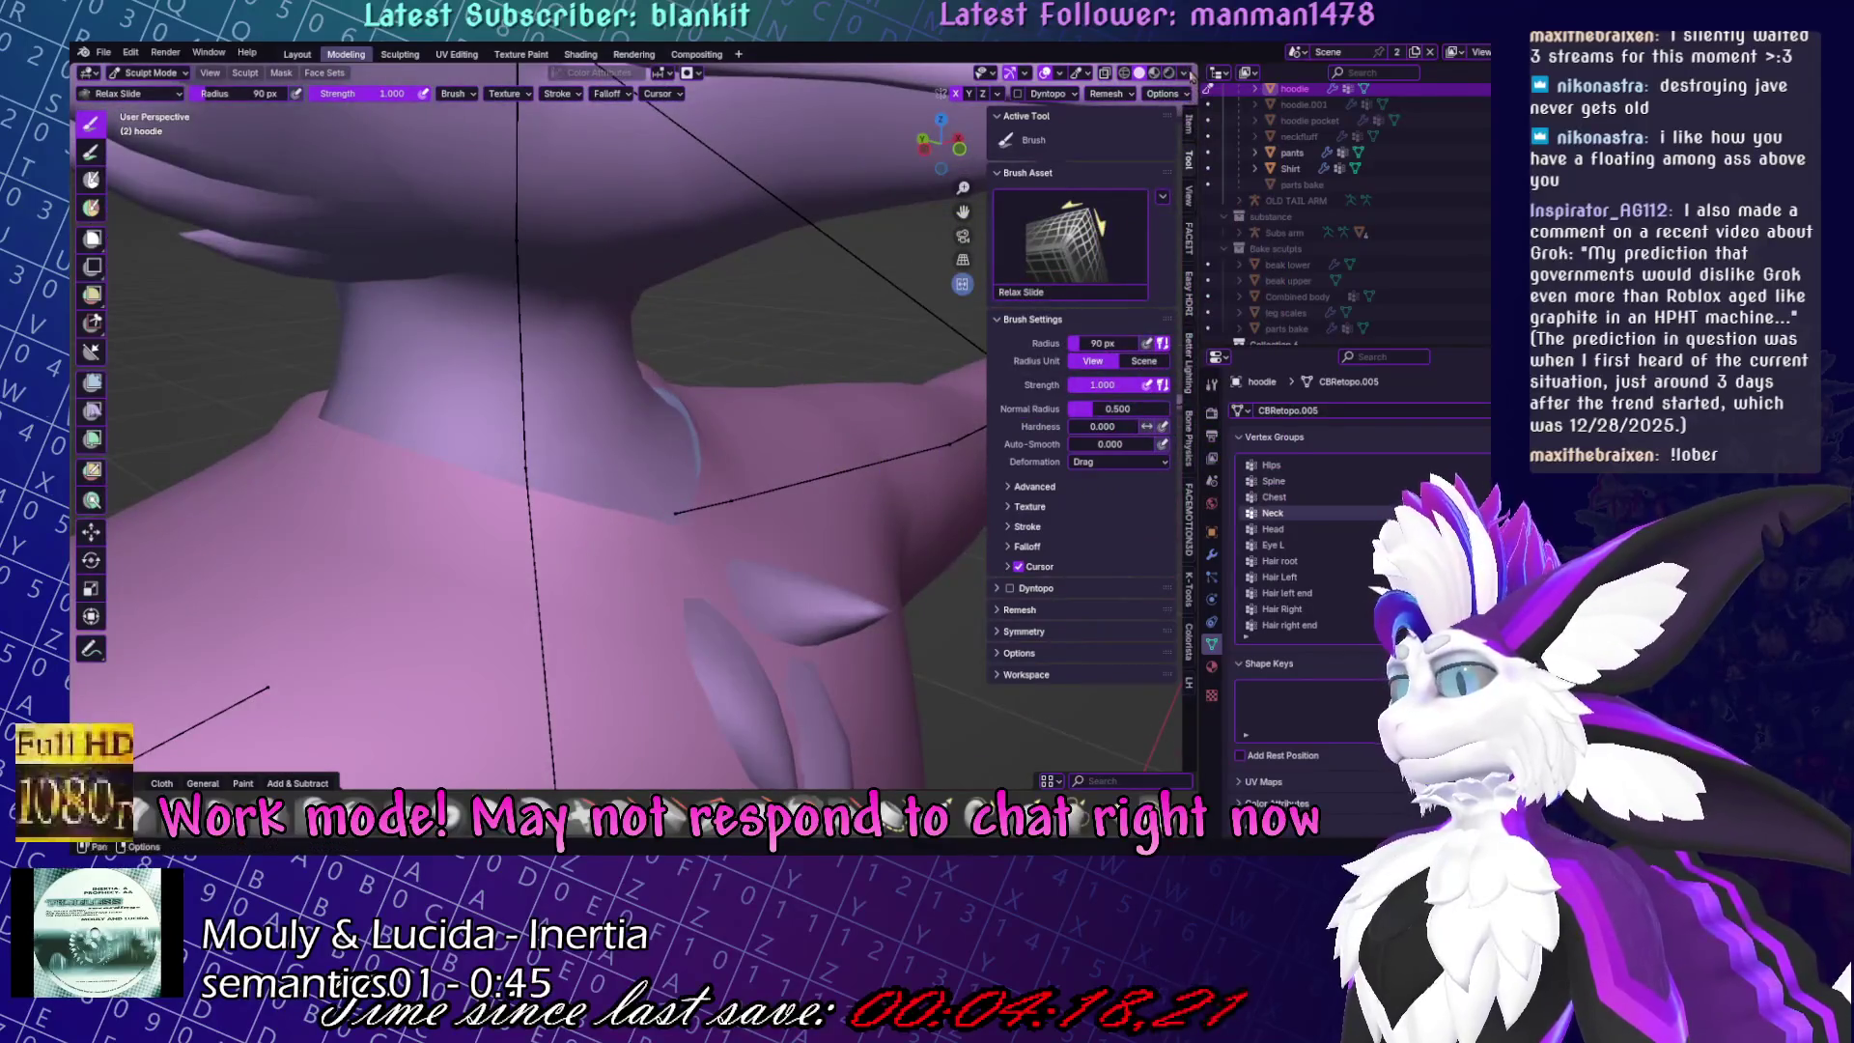
# Relax the collar geometry where the hoodie meets the neck with Relax Slide strokes.
pyautogui.click(1186, 74)
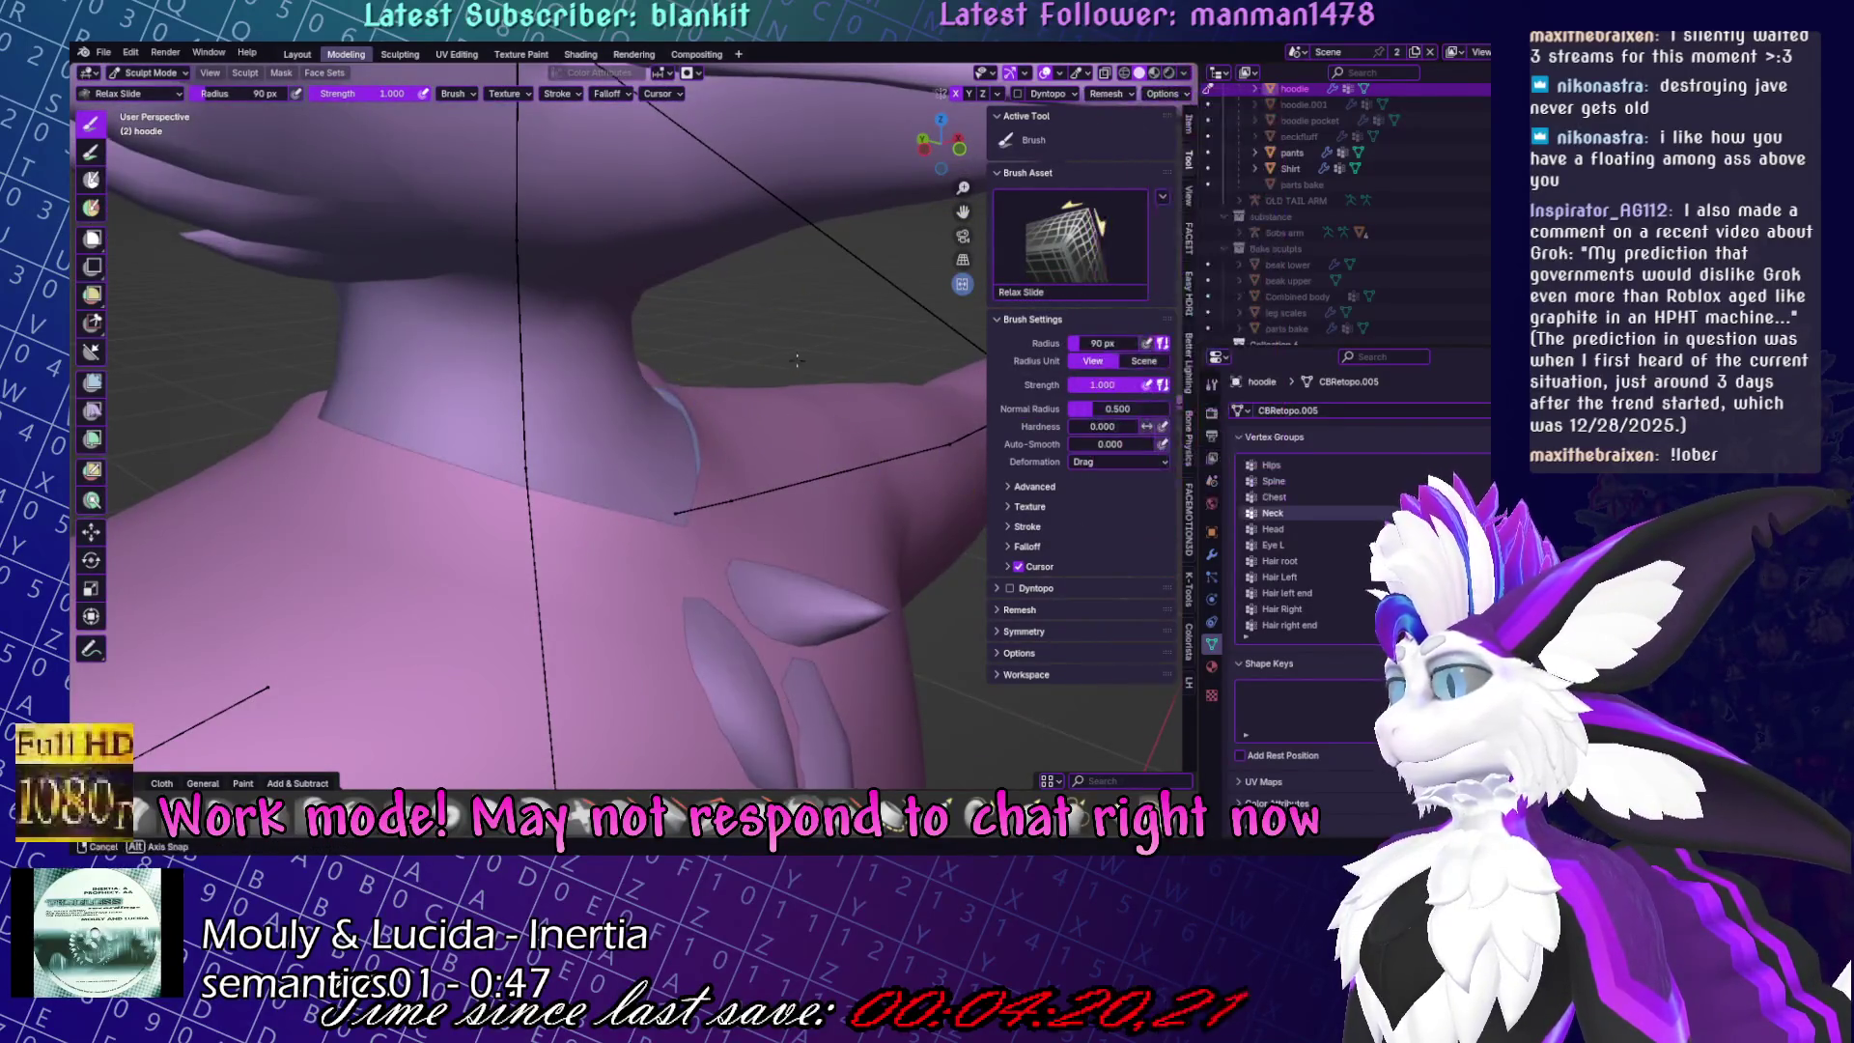
pyautogui.scroll(-5, 626, 454)
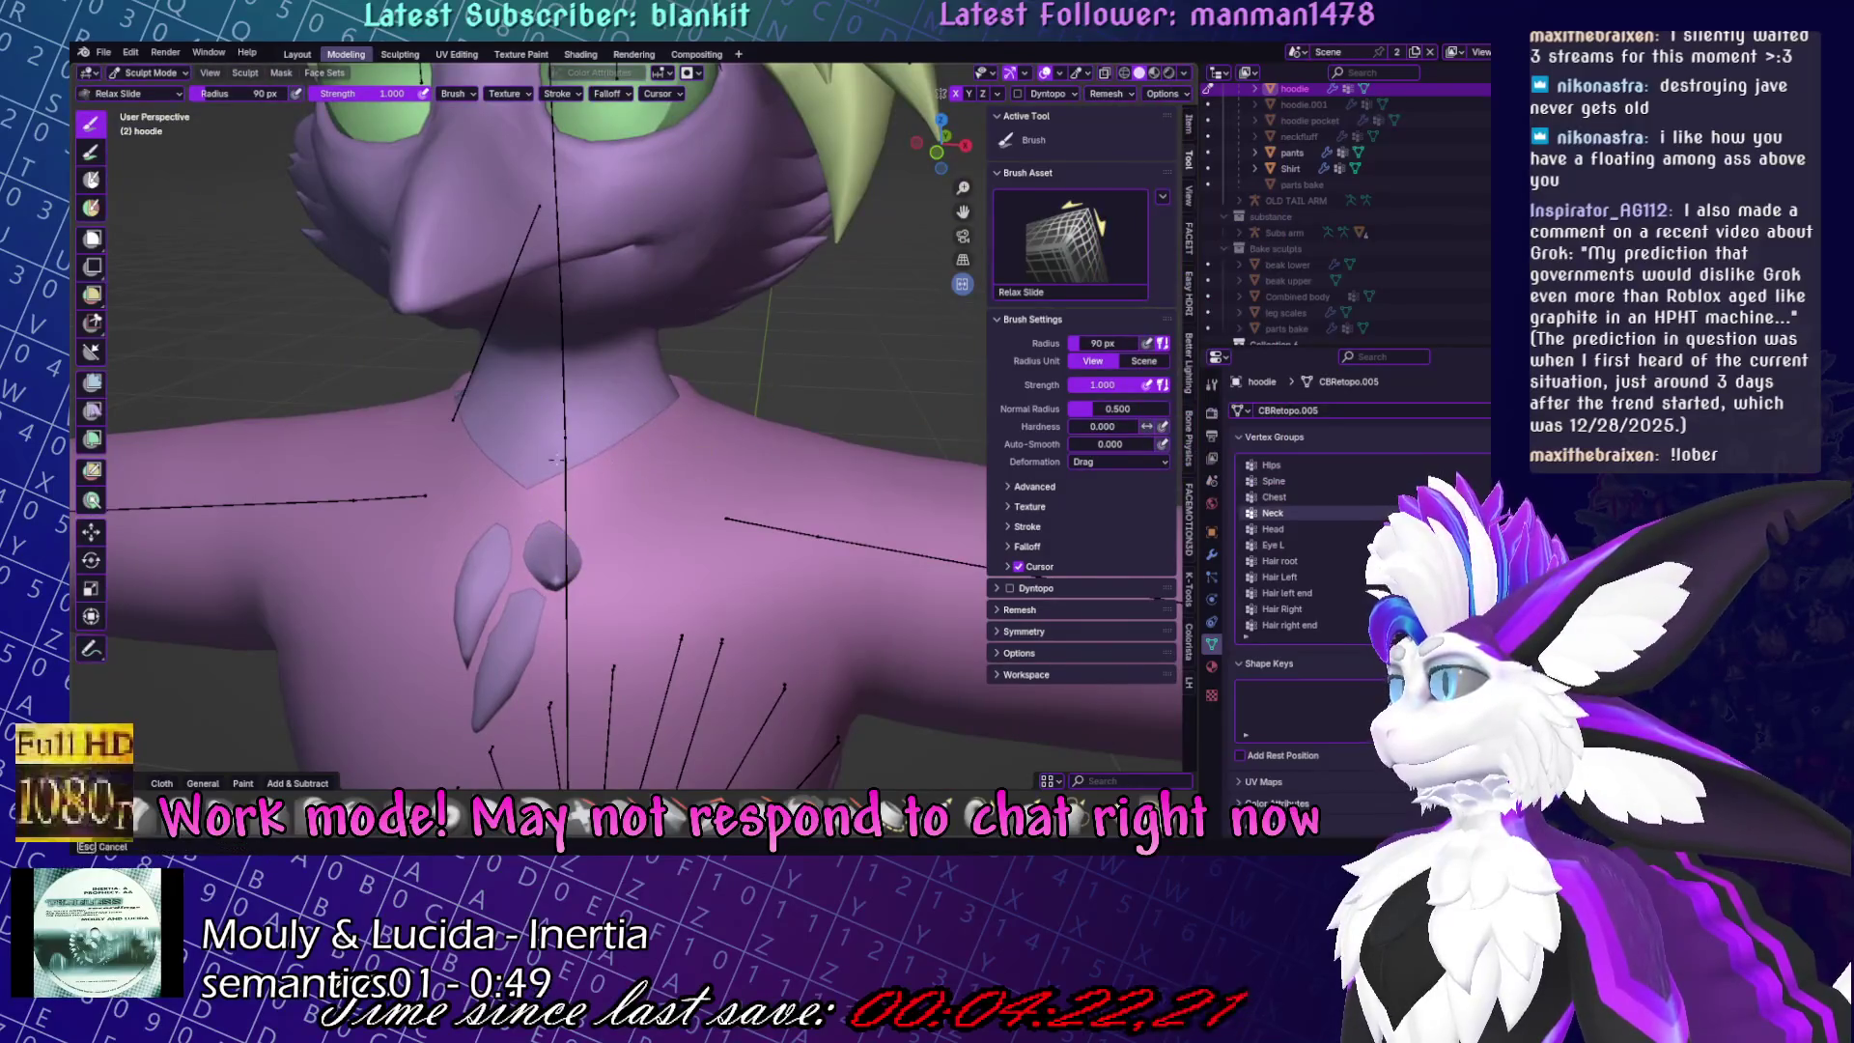
pyautogui.moveTo(626, 454)
pyautogui.mouseDown(button='middle')
pyautogui.moveTo(730, 512)
pyautogui.moveTo(541, 377)
pyautogui.moveTo(567, 437)
pyautogui.moveTo(821, 406)
pyautogui.moveTo(1266, 66)
pyautogui.mouseUp(button='middle')
pyautogui.click(1183, 75)
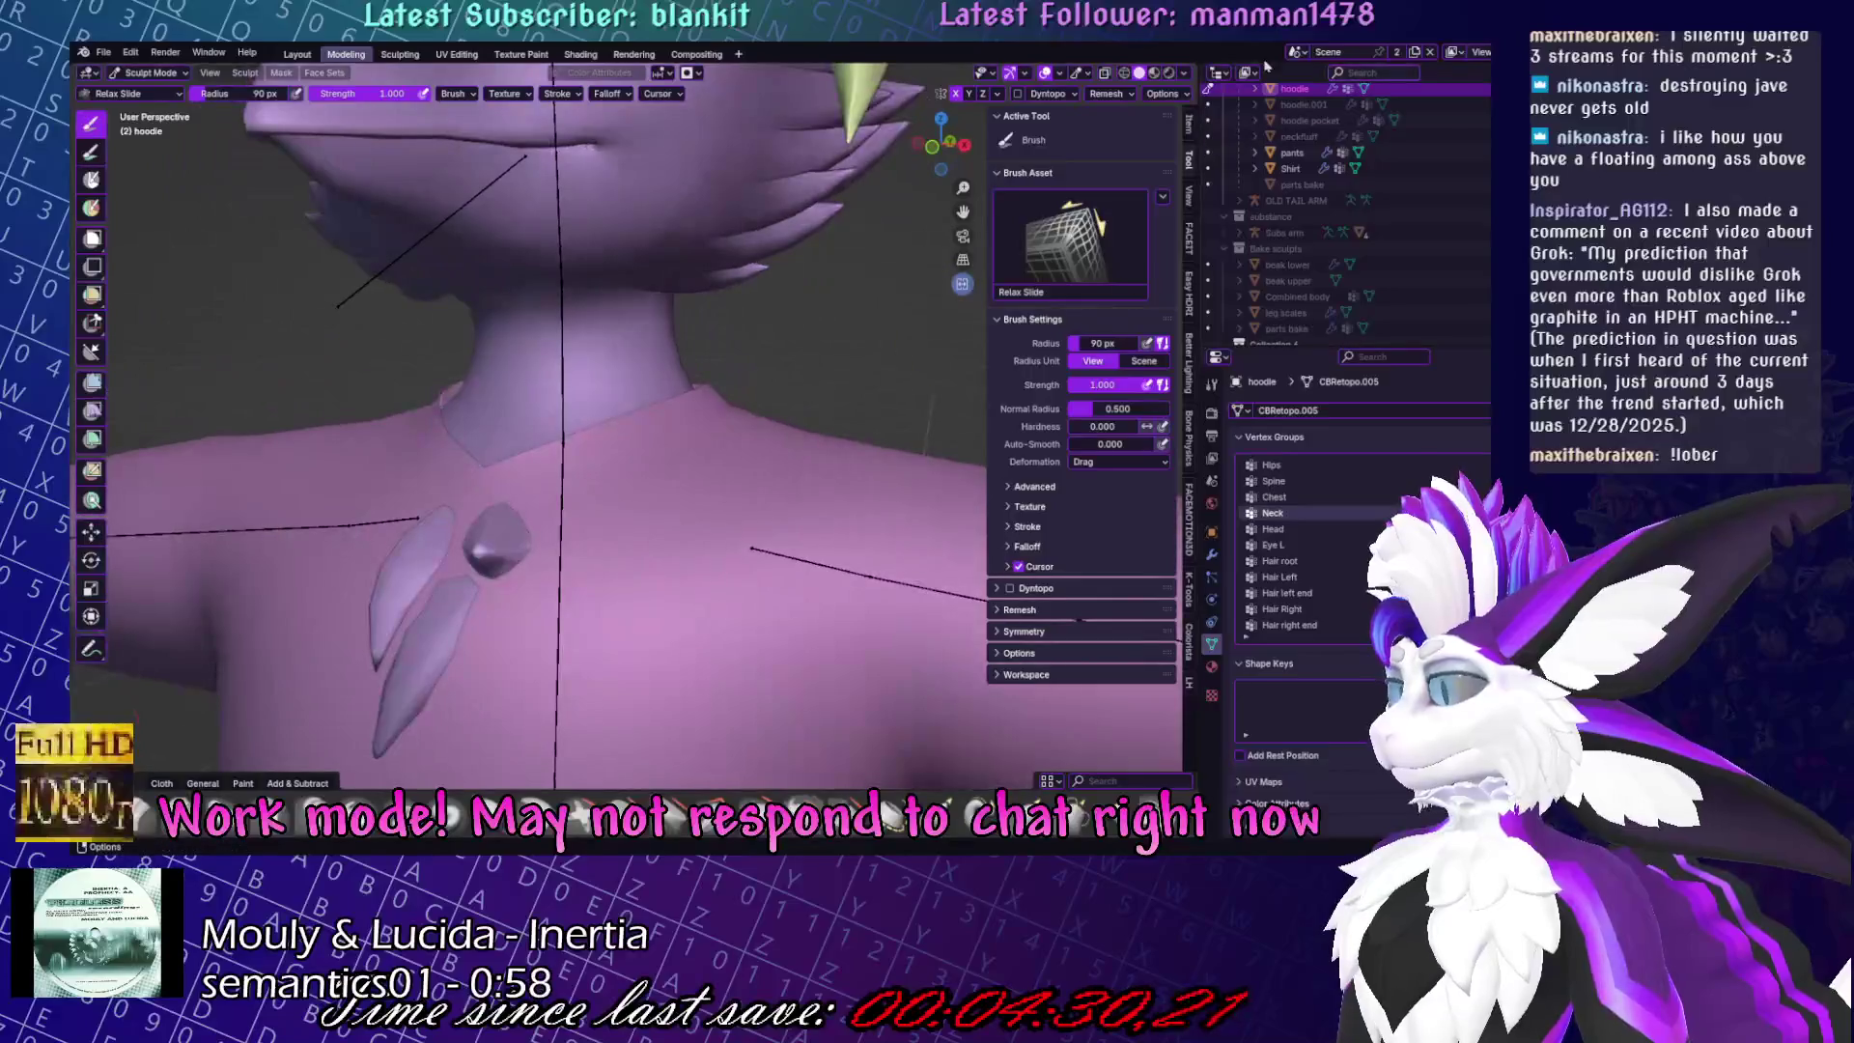
pyautogui.click(1184, 76)
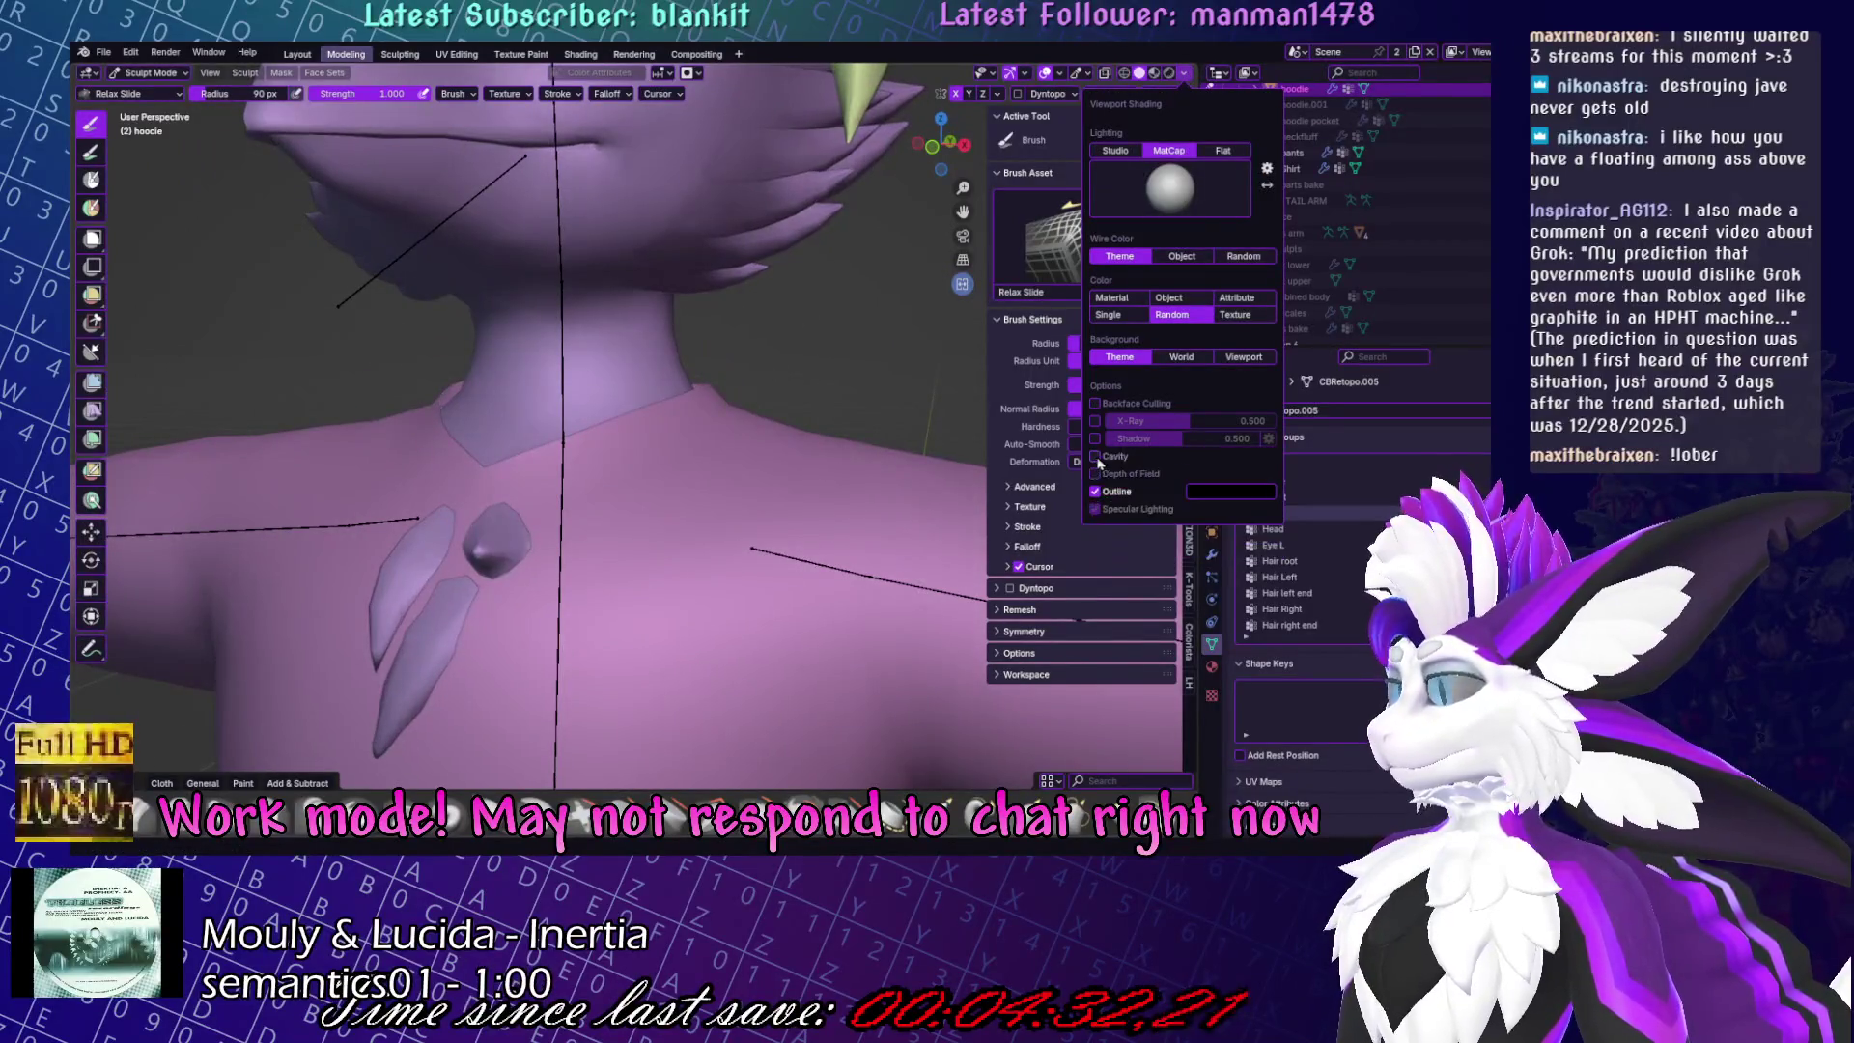
pyautogui.moveTo(618, 406)
pyautogui.mouseDown(button='middle')
pyautogui.moveTo(319, 393)
pyautogui.moveTo(575, 430)
pyautogui.mouseUp(button='middle')
pyautogui.scroll(4, 513, 480)
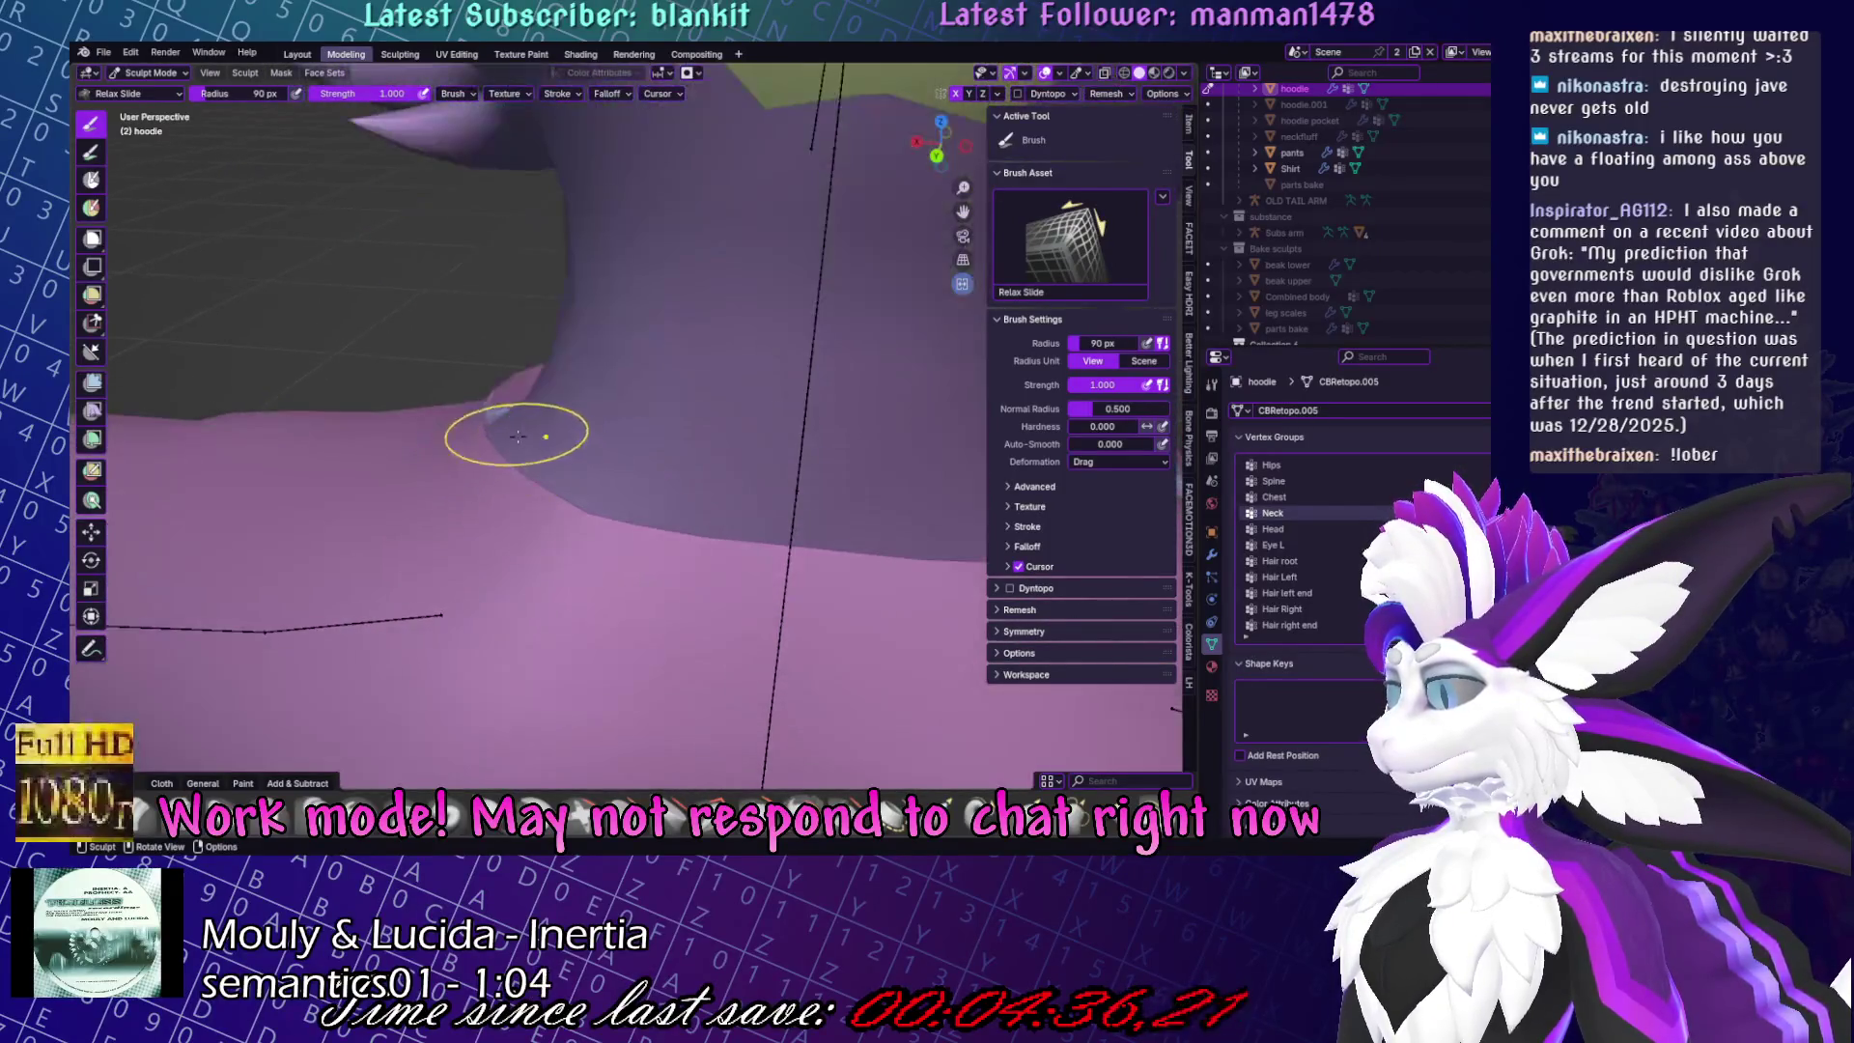
pyautogui.scroll(-4, 569, 423)
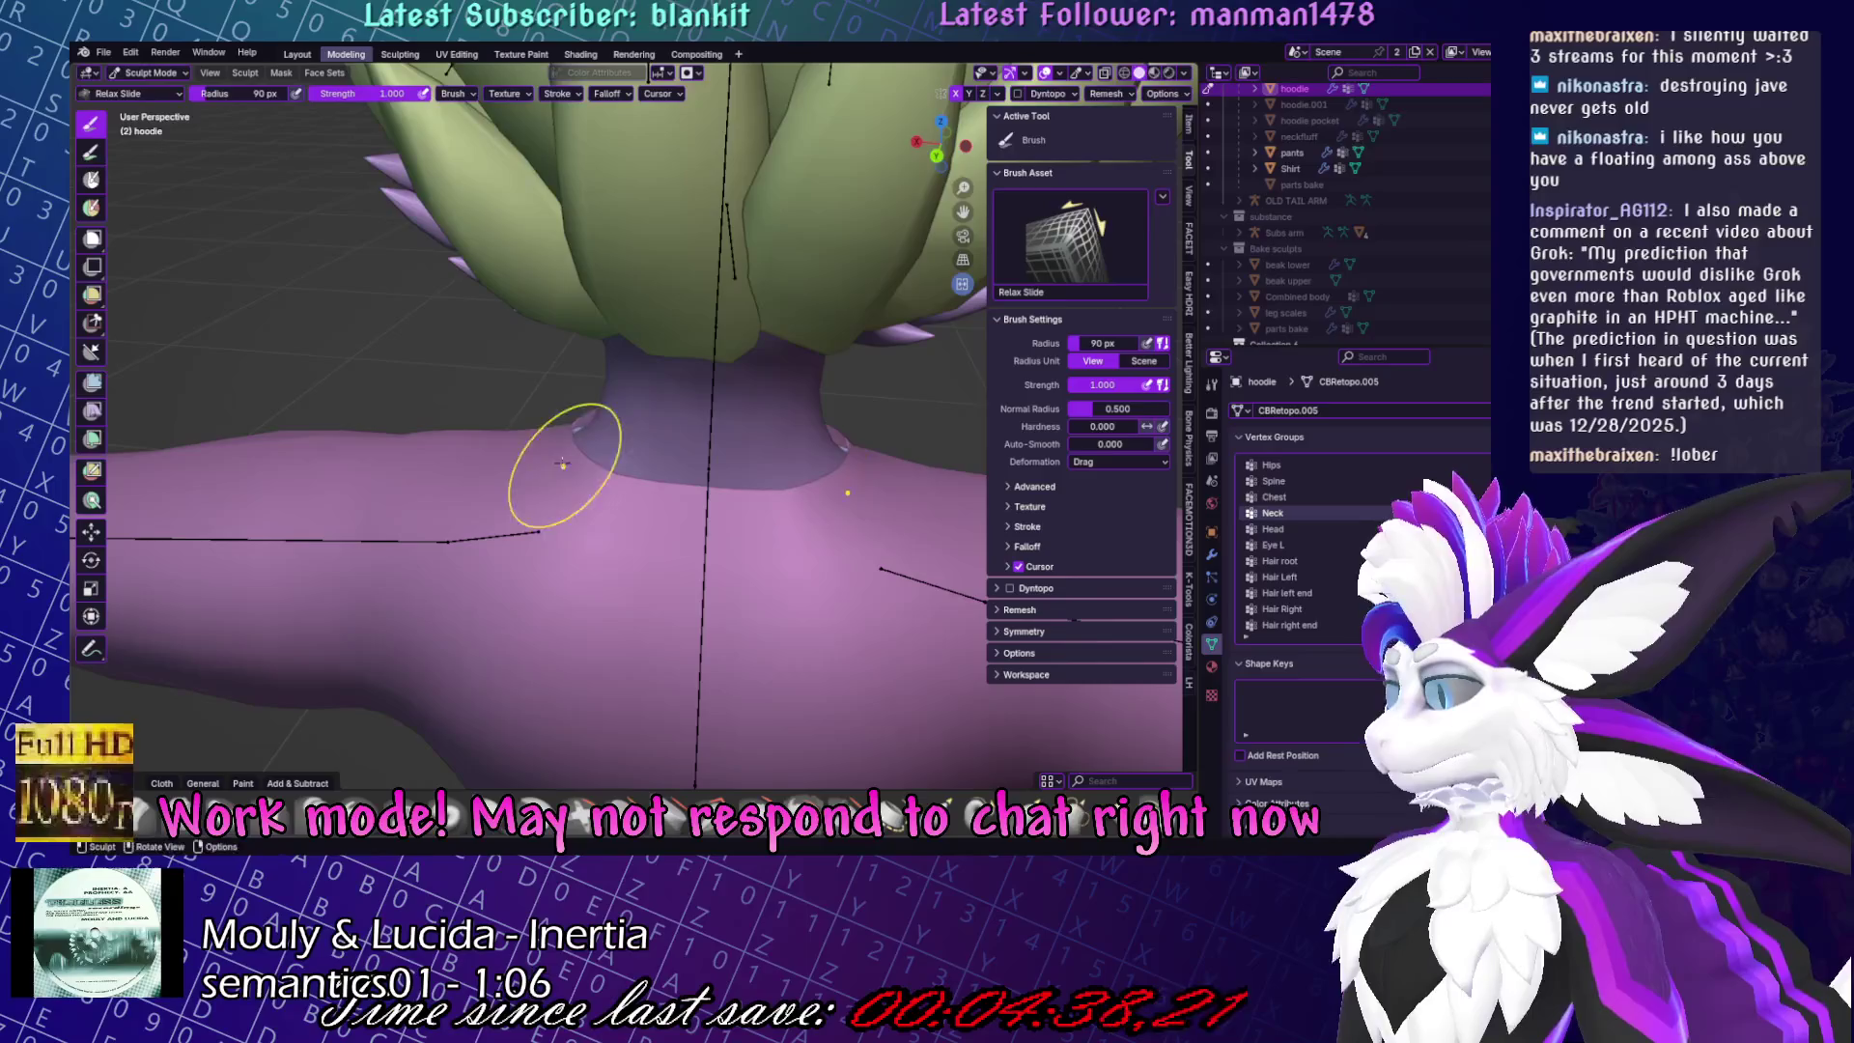
pyautogui.moveTo(724, 459); pyautogui.dragTo(555, 449)
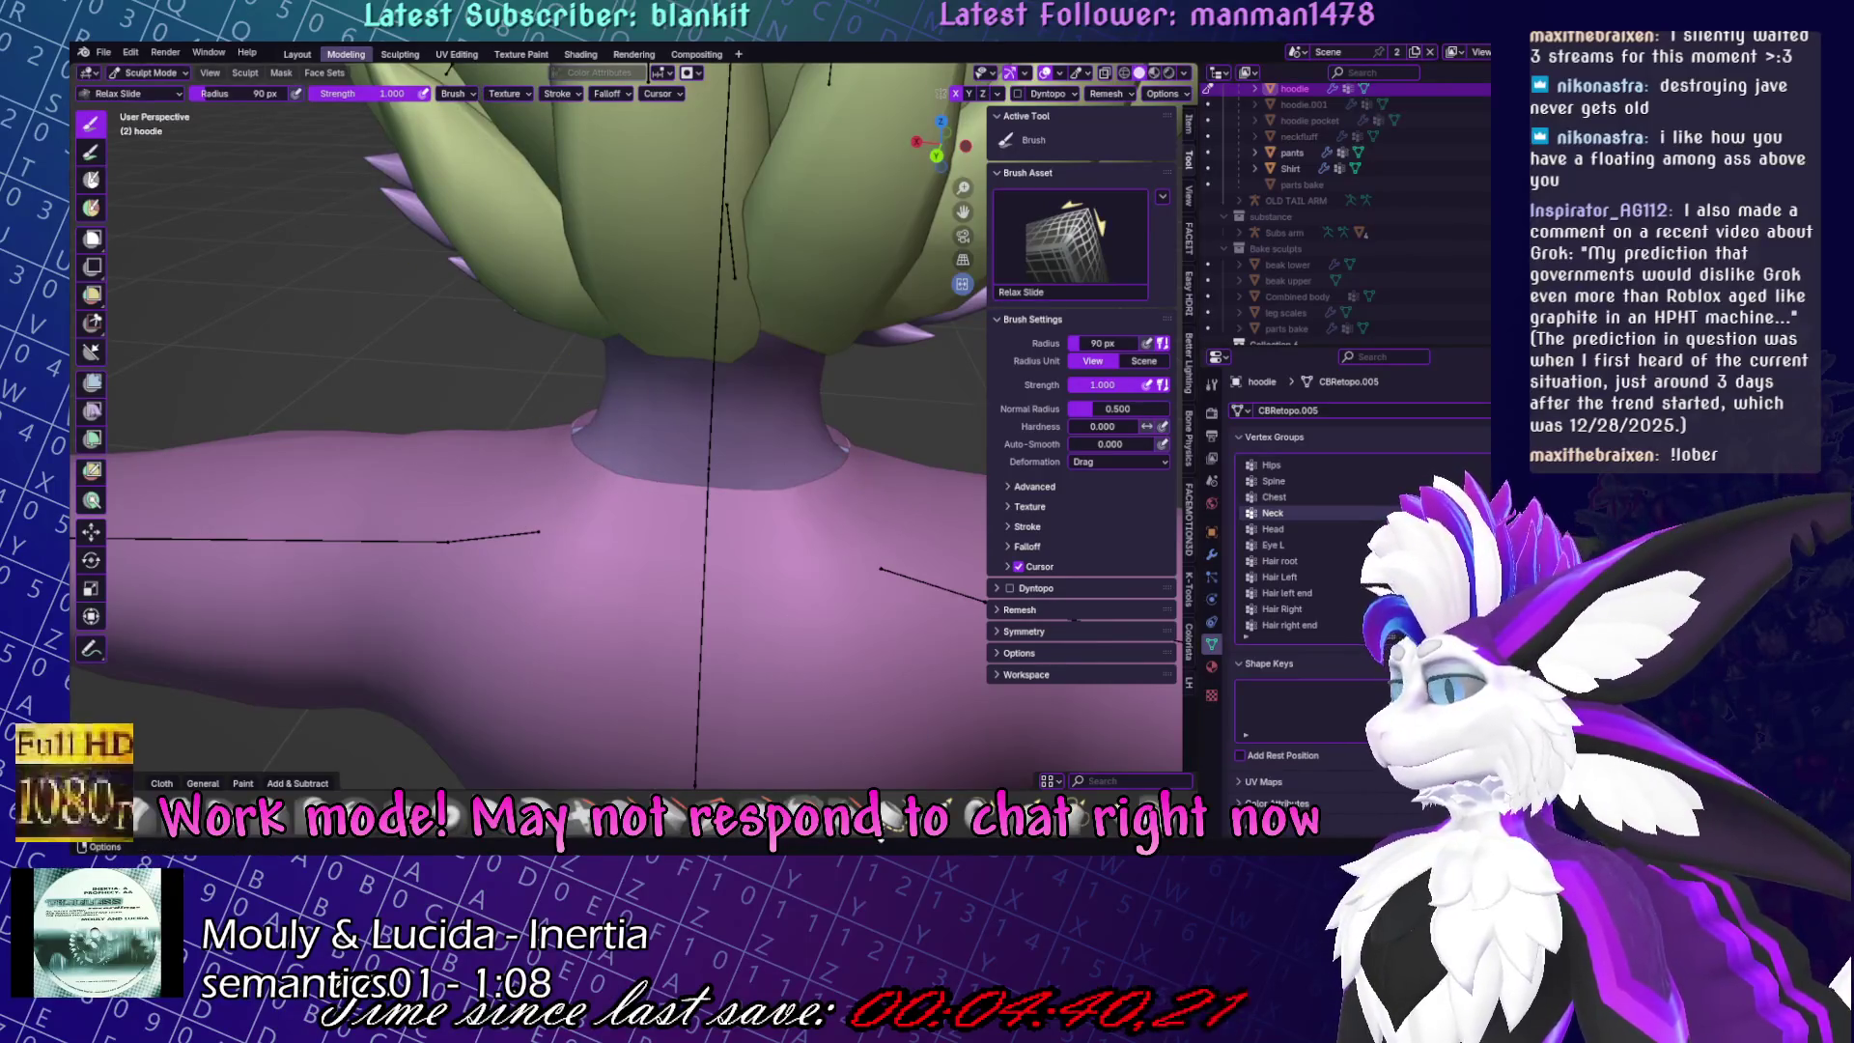
# With the Grab brush and wireframe shading, smooth the hoodie mesh near the neck.
pyautogui.press('g')
pyautogui.click(1123, 74)
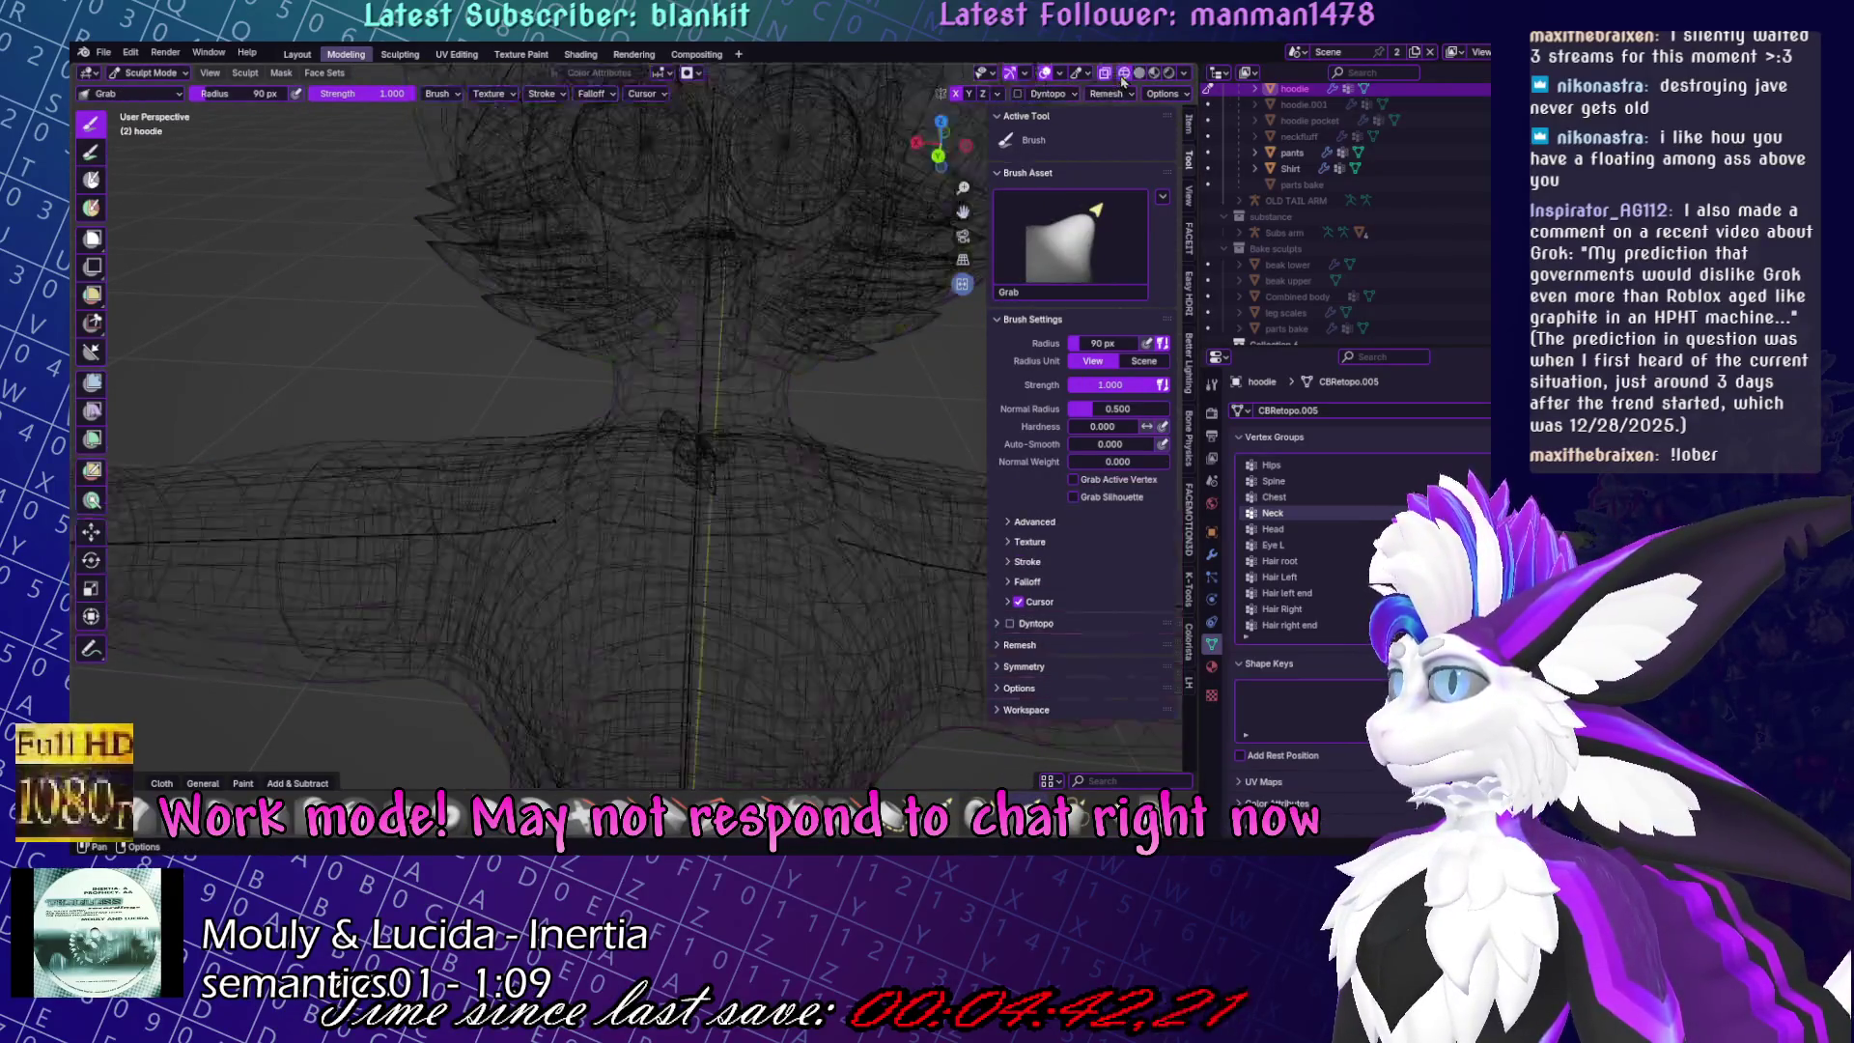
pyautogui.moveTo(927, 309); pyautogui.dragTo(836, 389, button='middle')
pyautogui.click(1105, 73)
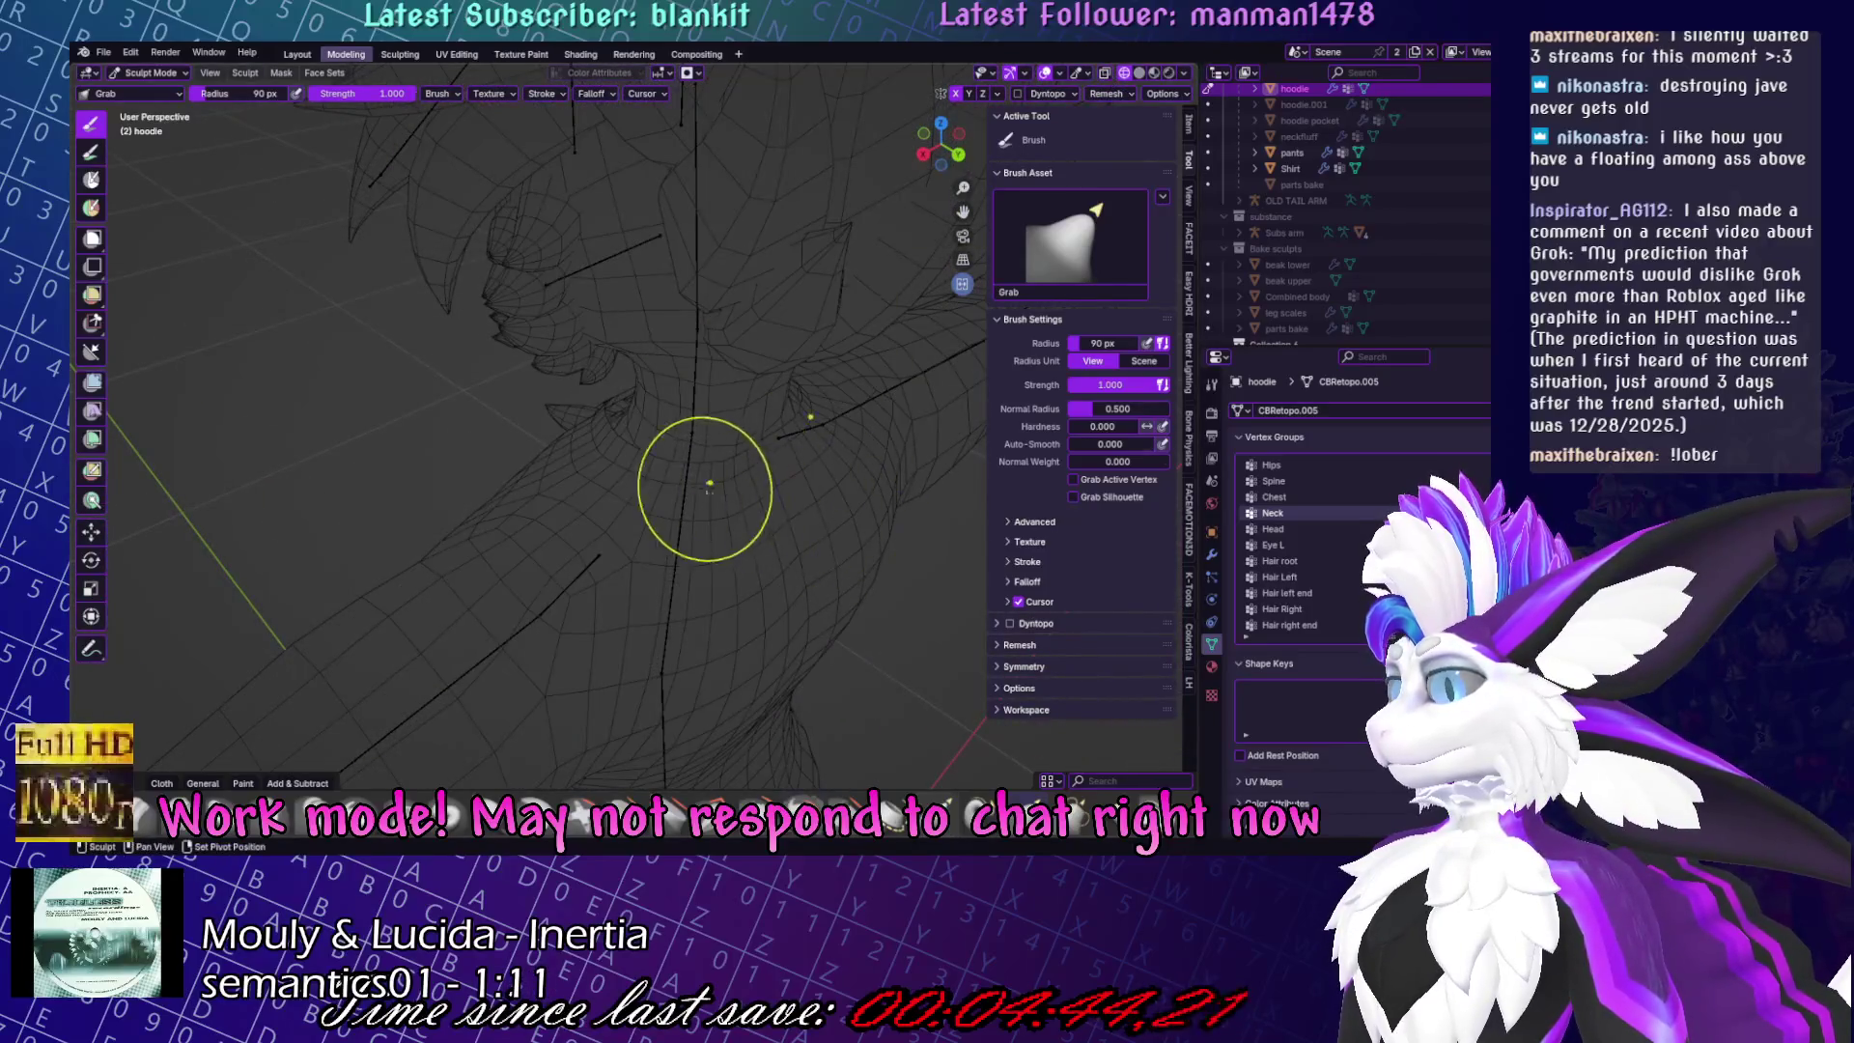
pyautogui.keyDown('shift'); pyautogui.moveTo(612, 480); pyautogui.dragTo(794, 461); pyautogui.keyUp('shift')
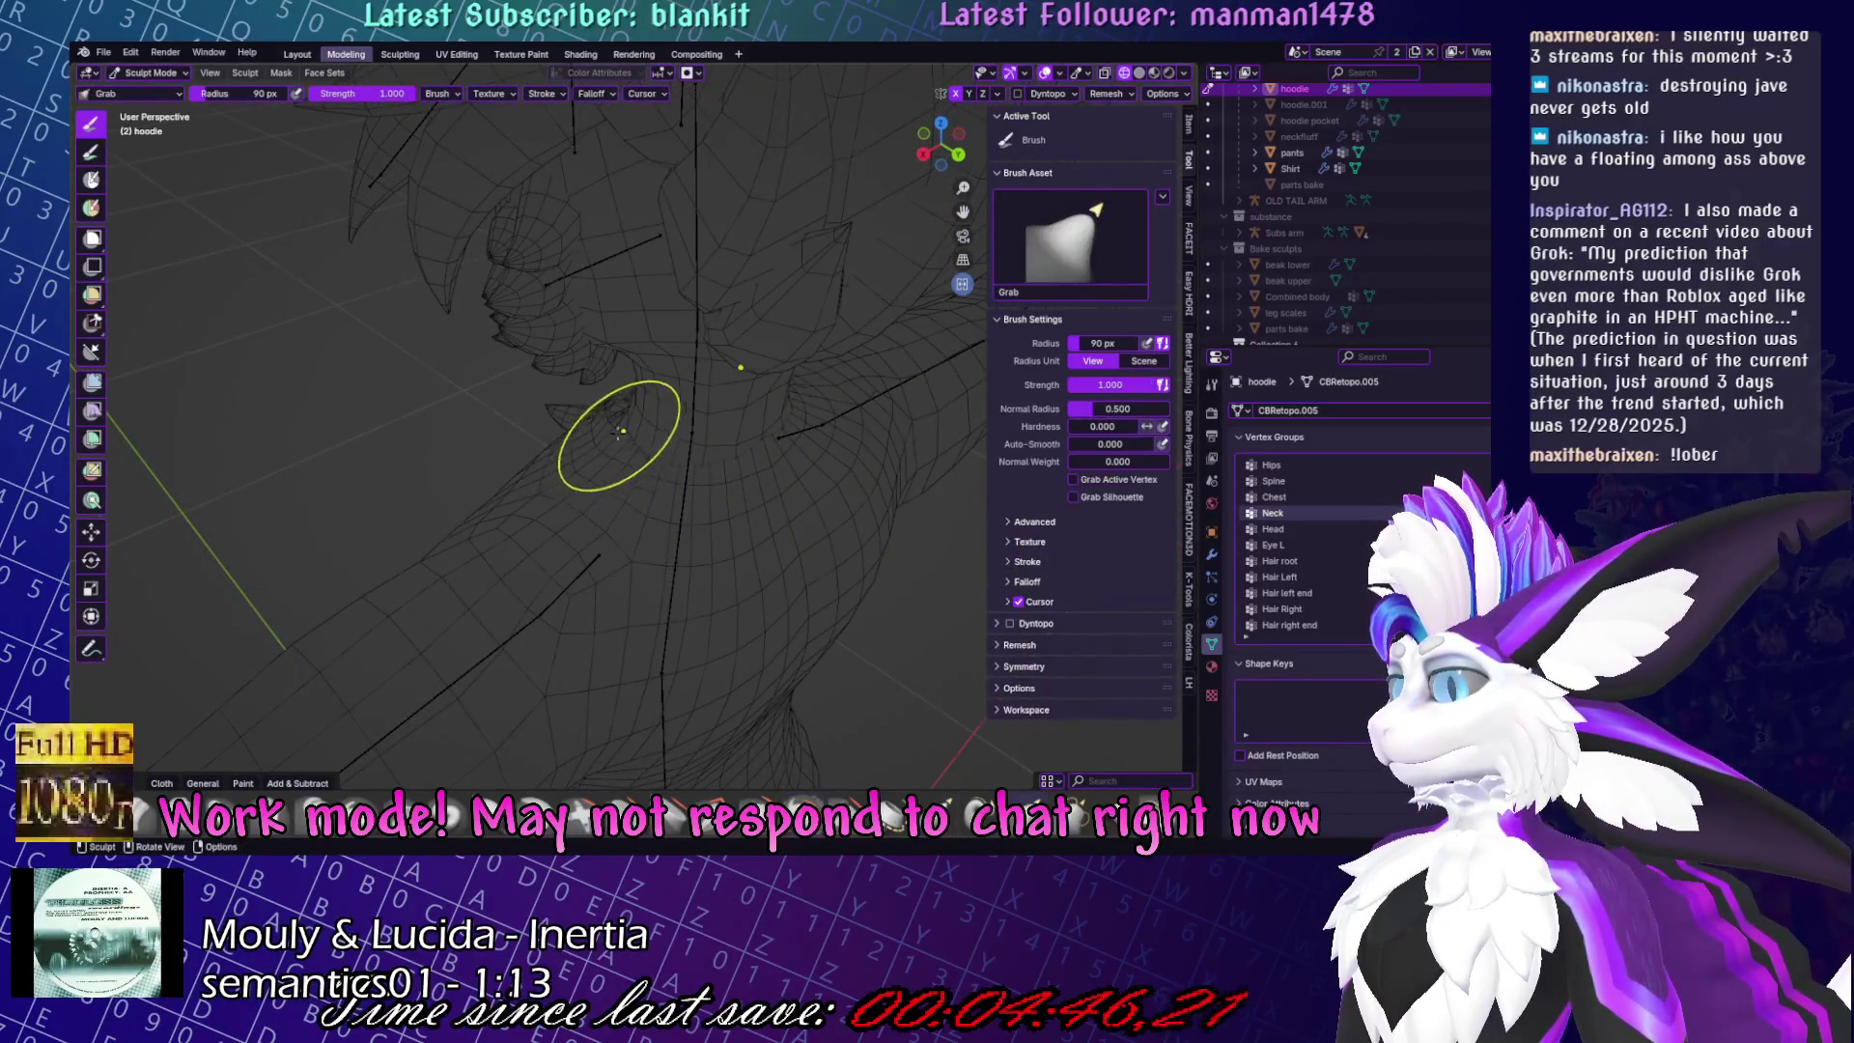
pyautogui.moveTo(620, 414); pyautogui.dragTo(757, 405, button='middle')
pyautogui.keyDown('shift'); pyautogui.moveTo(757, 406); pyautogui.dragTo(719, 410); pyautogui.keyUp('shift')
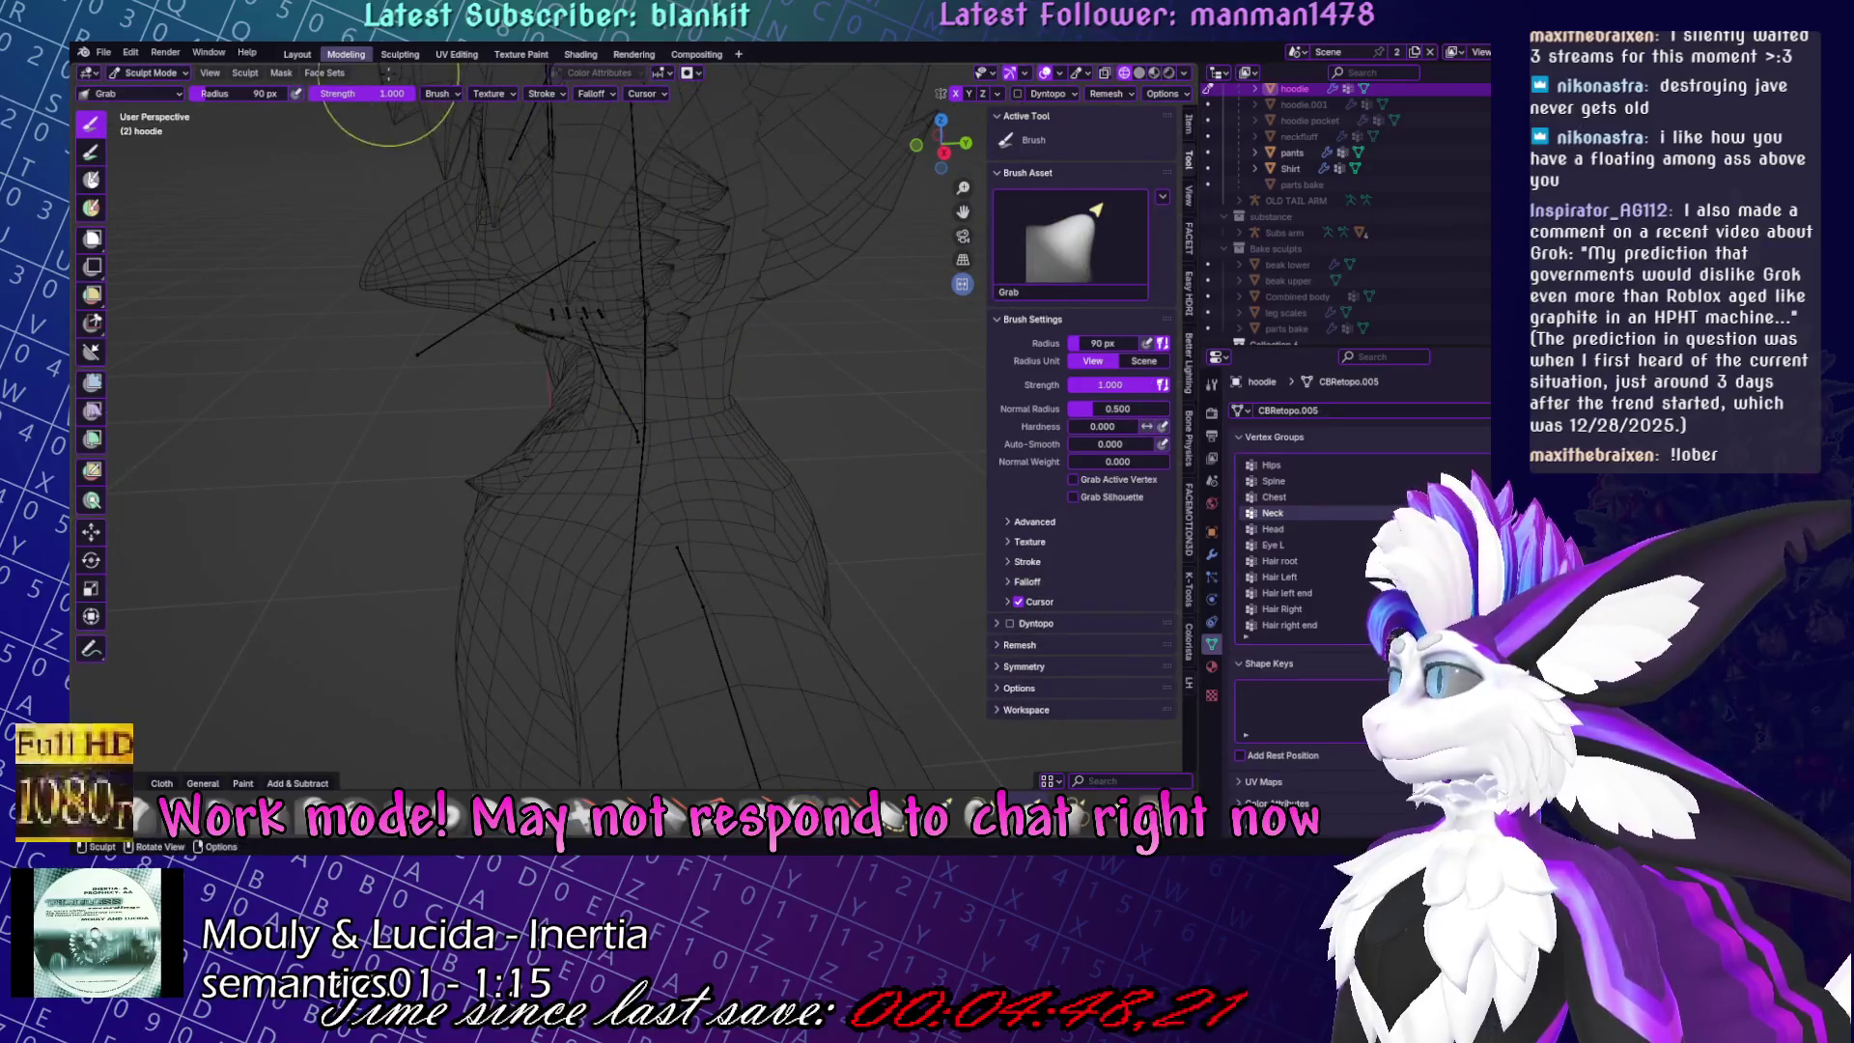
# Inspect the hoodie neck from several angles, briefly isolating it in local view.
pyautogui.moveTo(726, 383); pyautogui.dragTo(621, 468, button='middle')
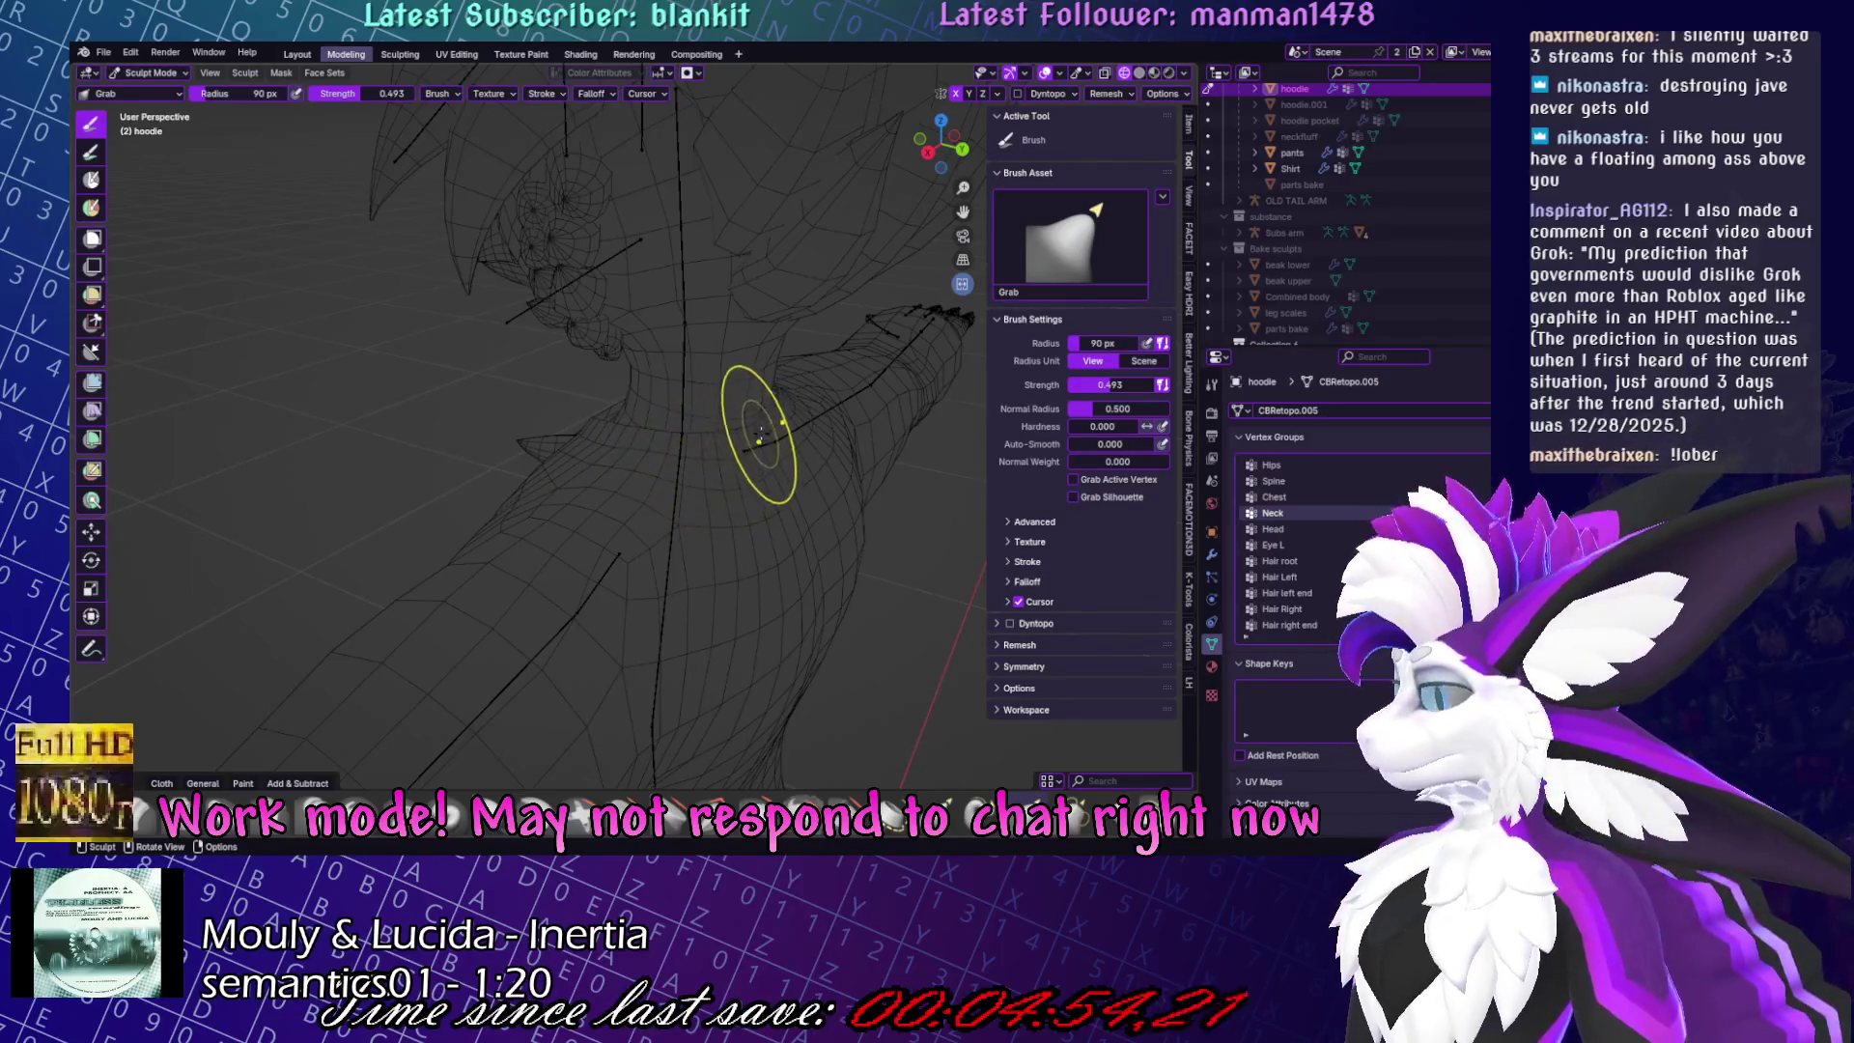
pyautogui.moveTo(776, 426); pyautogui.dragTo(621, 537, button='middle')
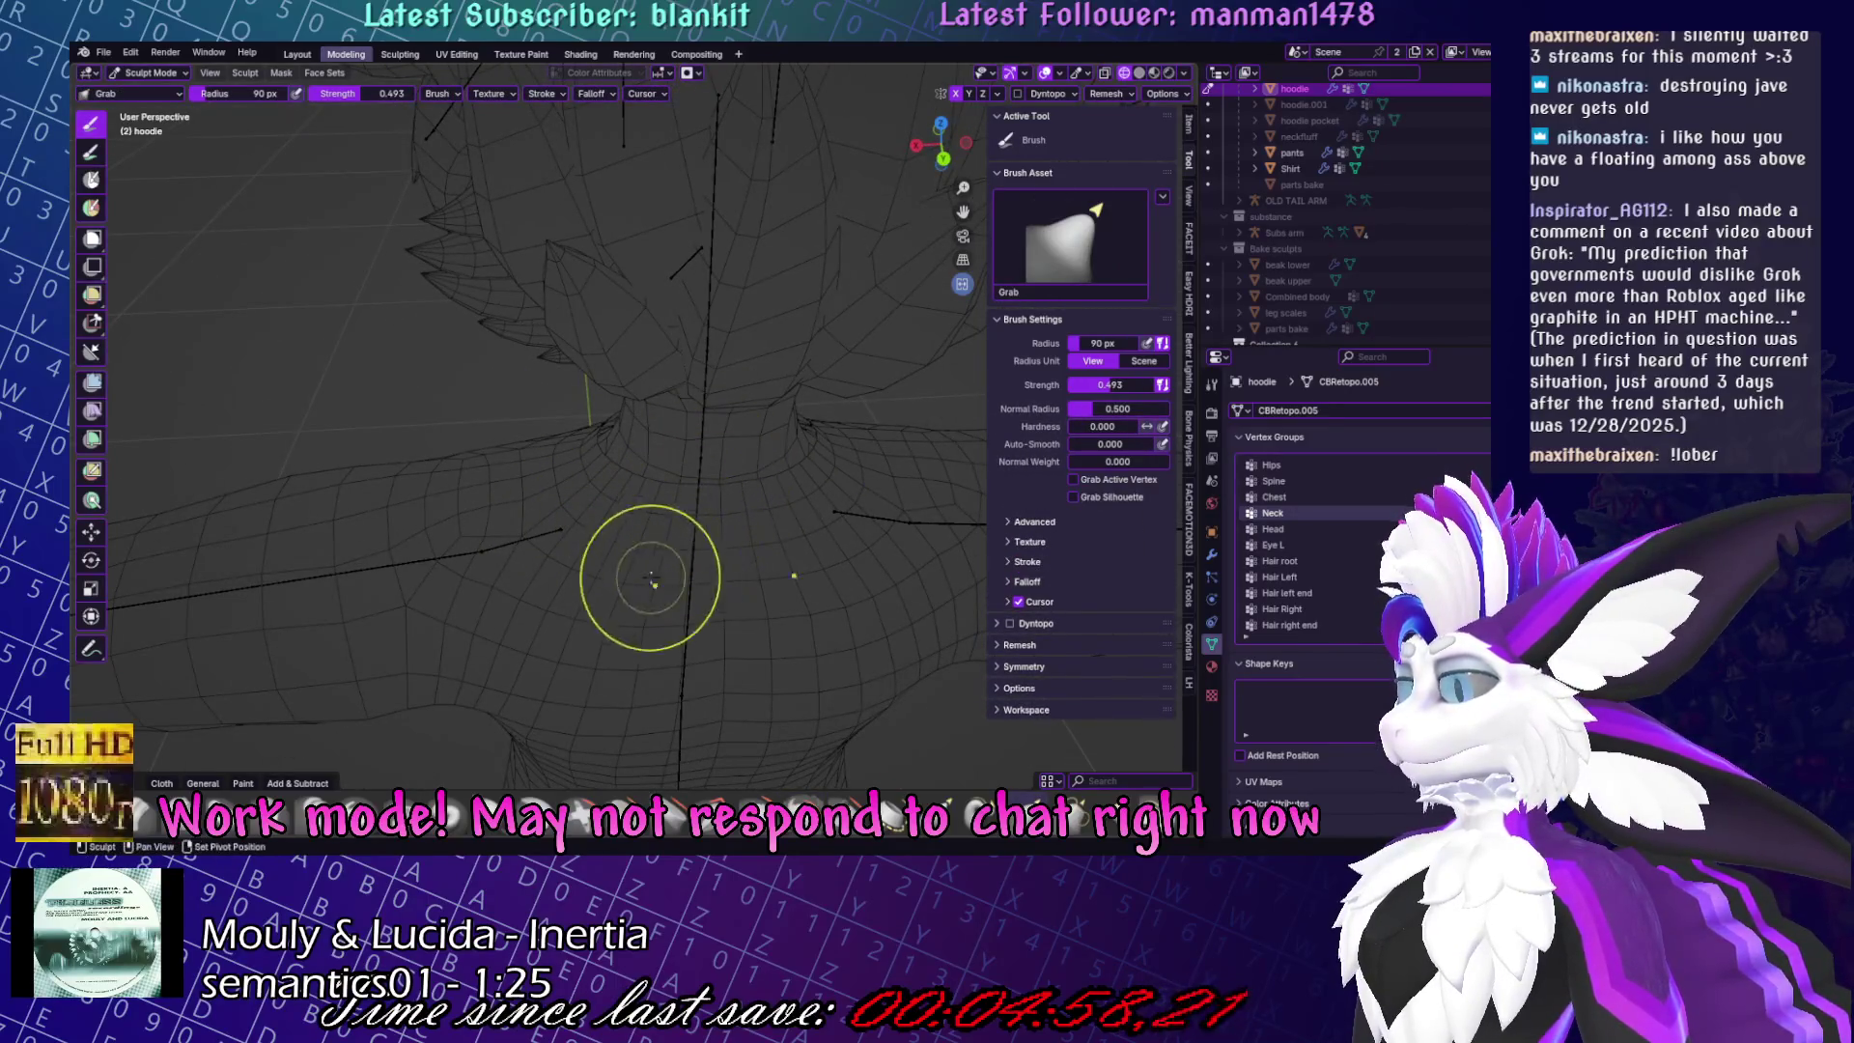
pyautogui.moveTo(629, 650)
pyautogui.mouseDown(button='middle')
pyautogui.moveTo(956, 447)
pyautogui.moveTo(815, 408)
pyautogui.moveTo(559, 426)
pyautogui.moveTo(934, 391)
pyautogui.mouseUp(button='middle')
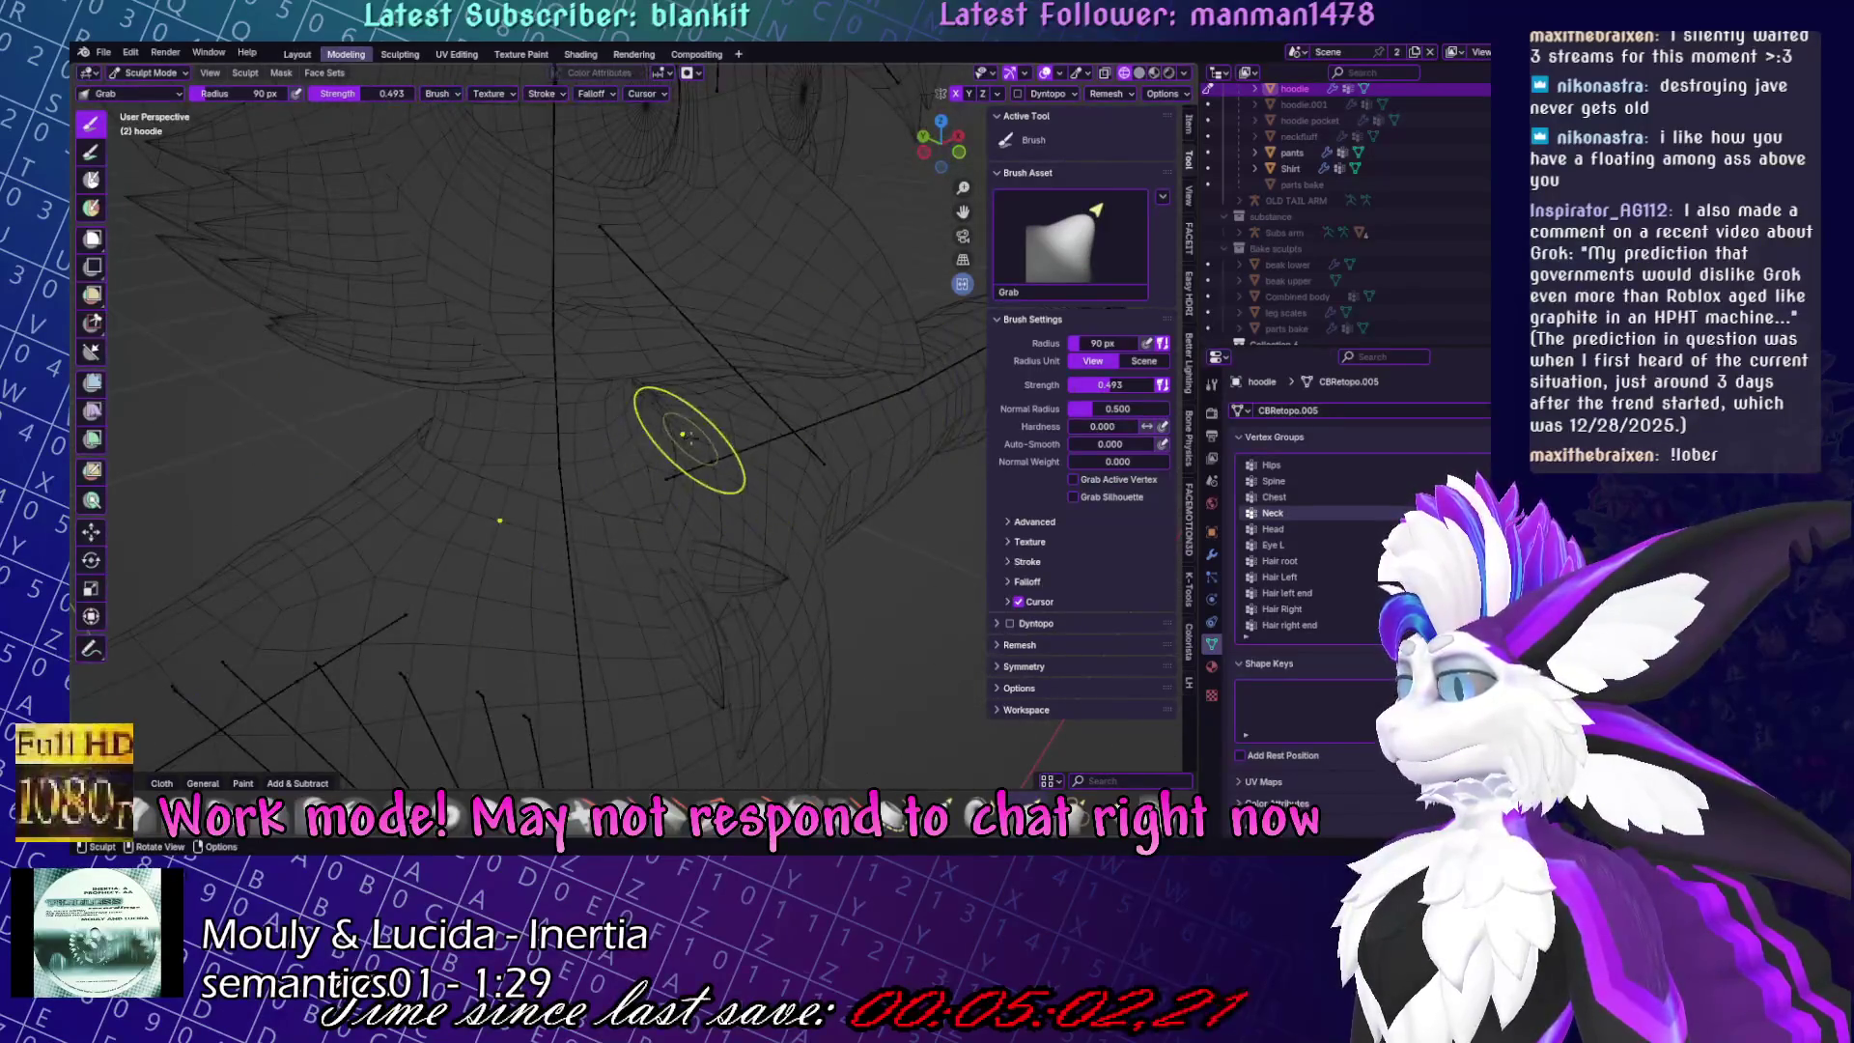
pyautogui.moveTo(687, 438); pyautogui.dragTo(680, 465, button='middle')
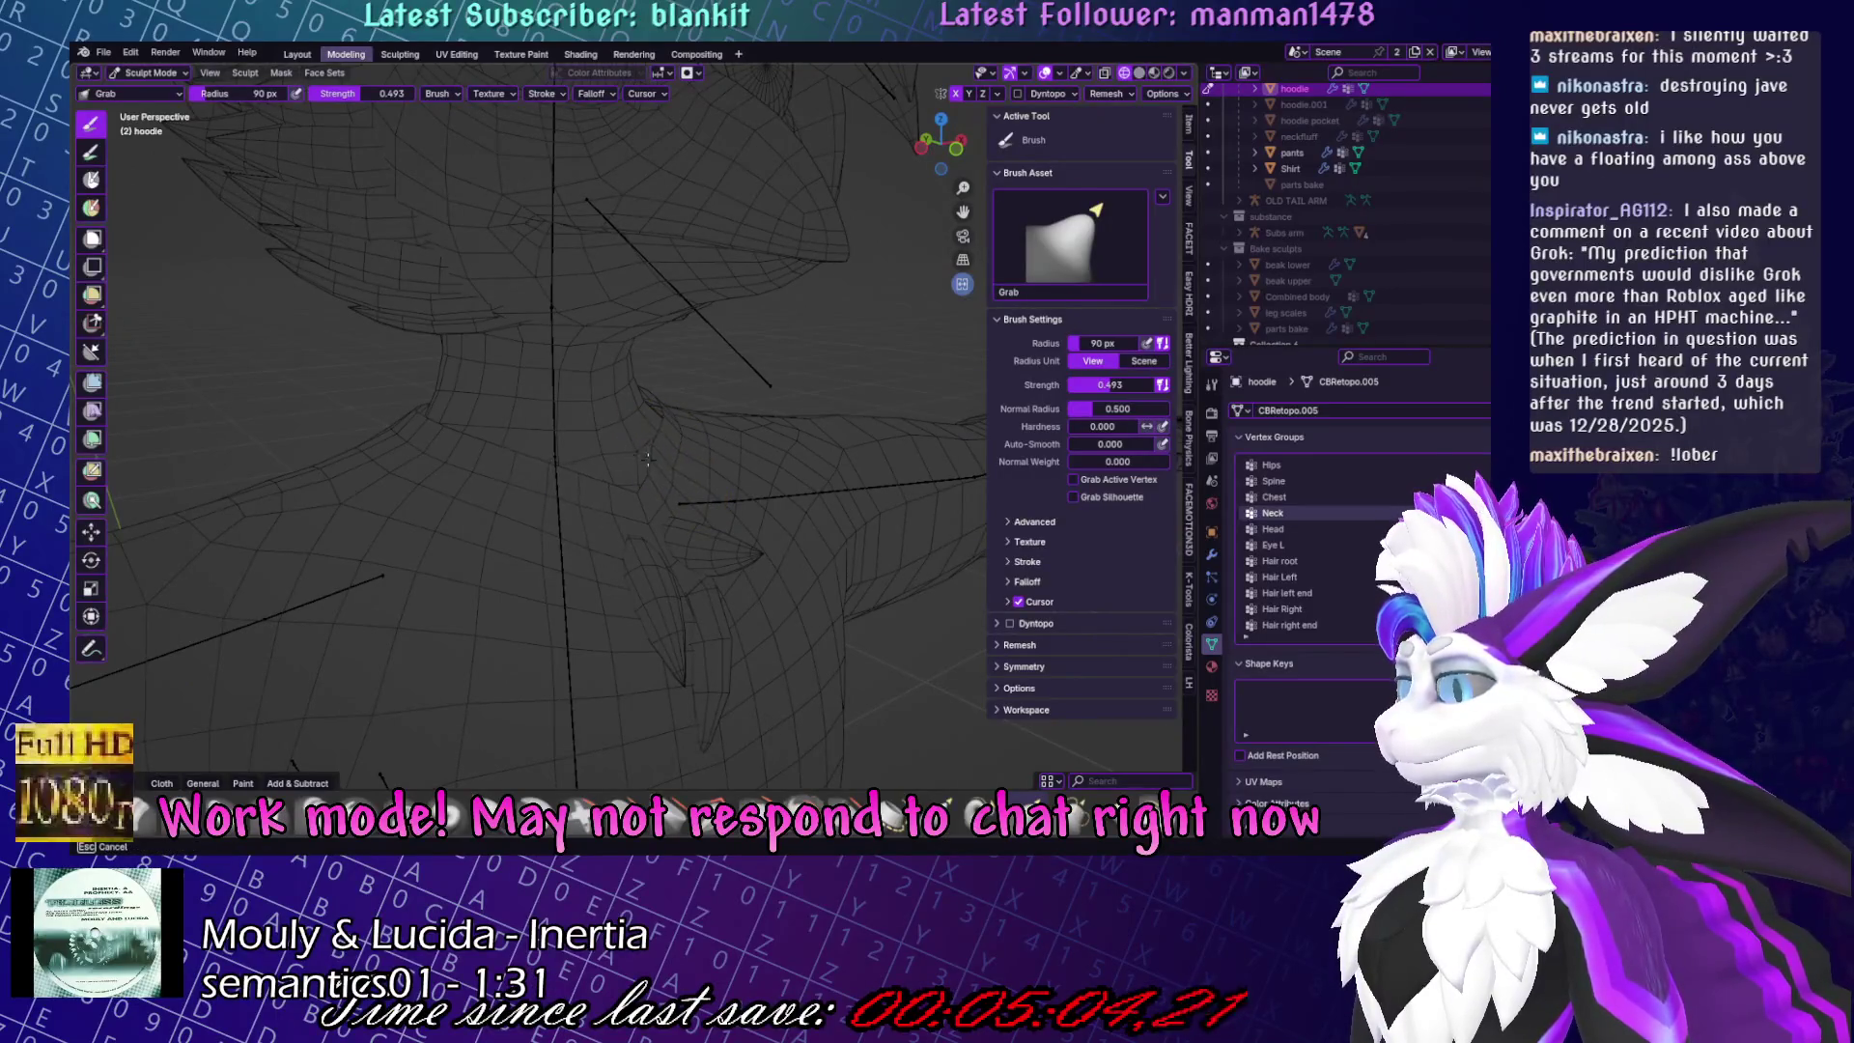
pyautogui.moveTo(654, 426)
pyautogui.mouseDown(button='middle')
pyautogui.moveTo(718, 399)
pyautogui.moveTo(608, 455)
pyautogui.moveTo(737, 434)
pyautogui.mouseUp(button='middle')
pyautogui.press('KP_Divide')
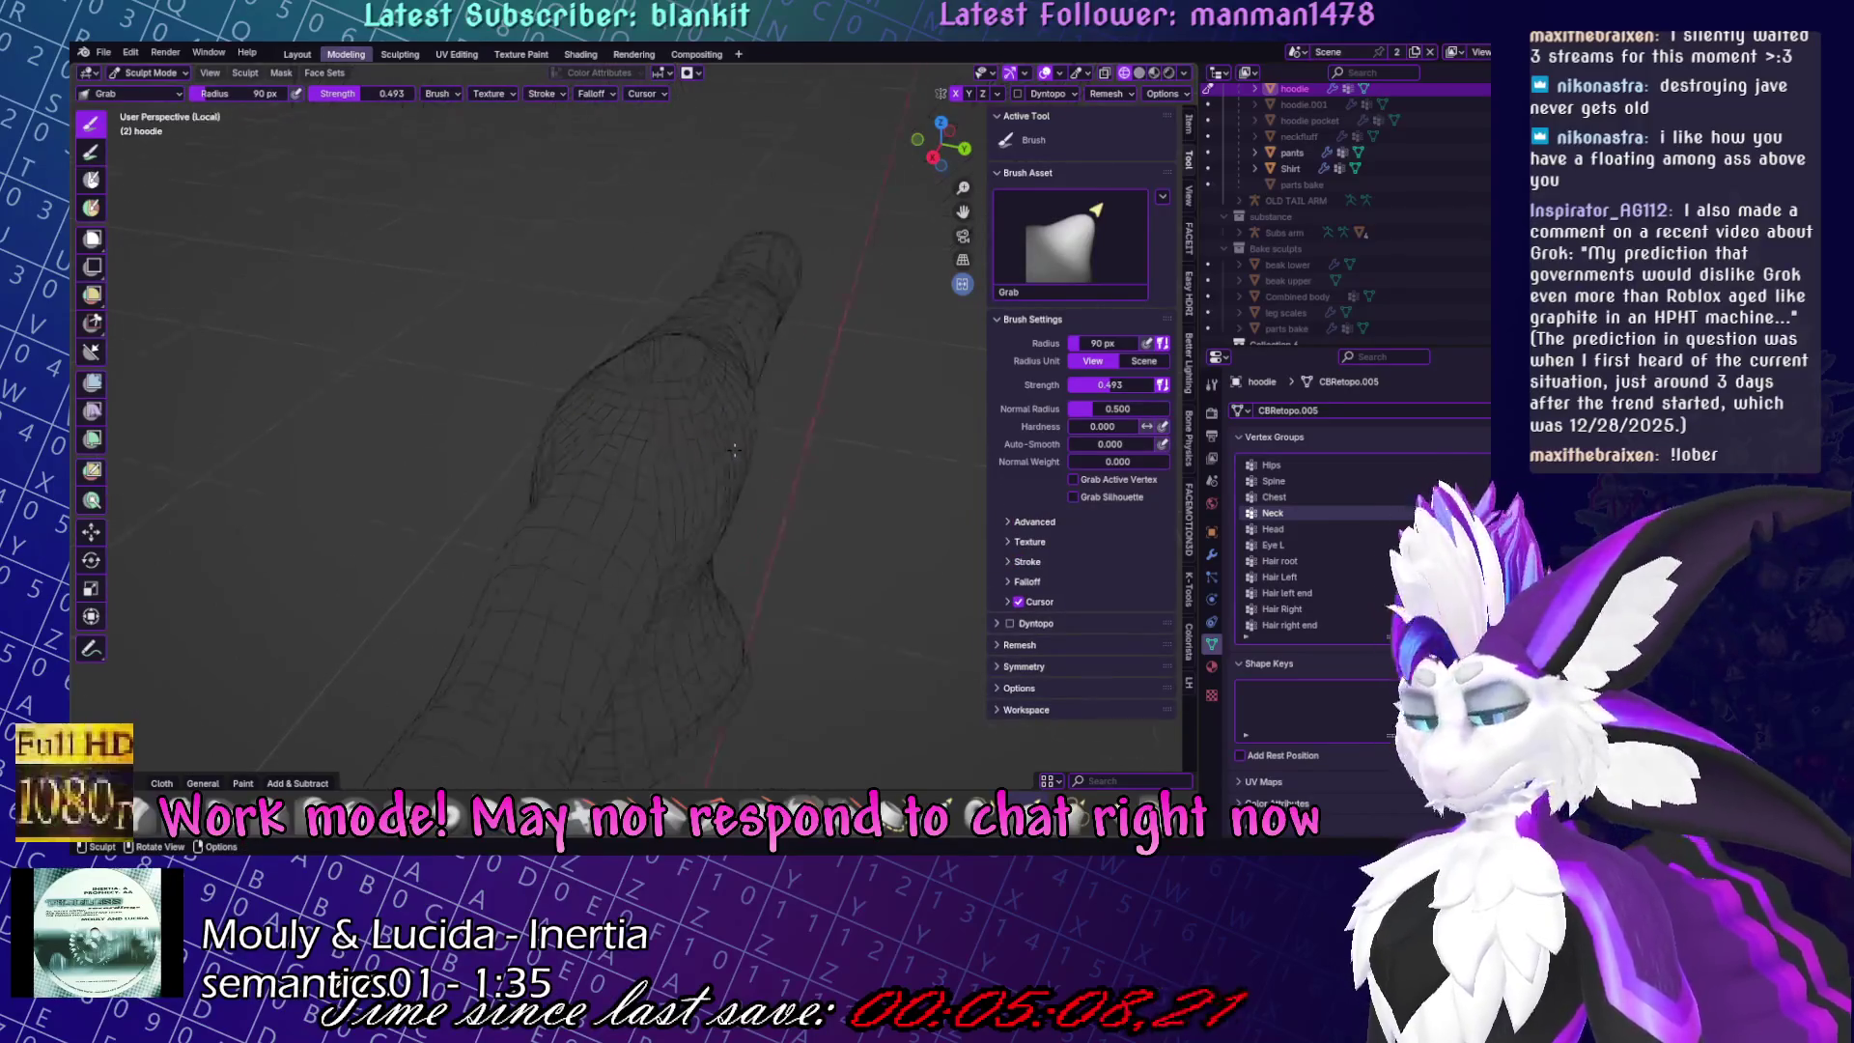
pyautogui.press('KP_Divide')
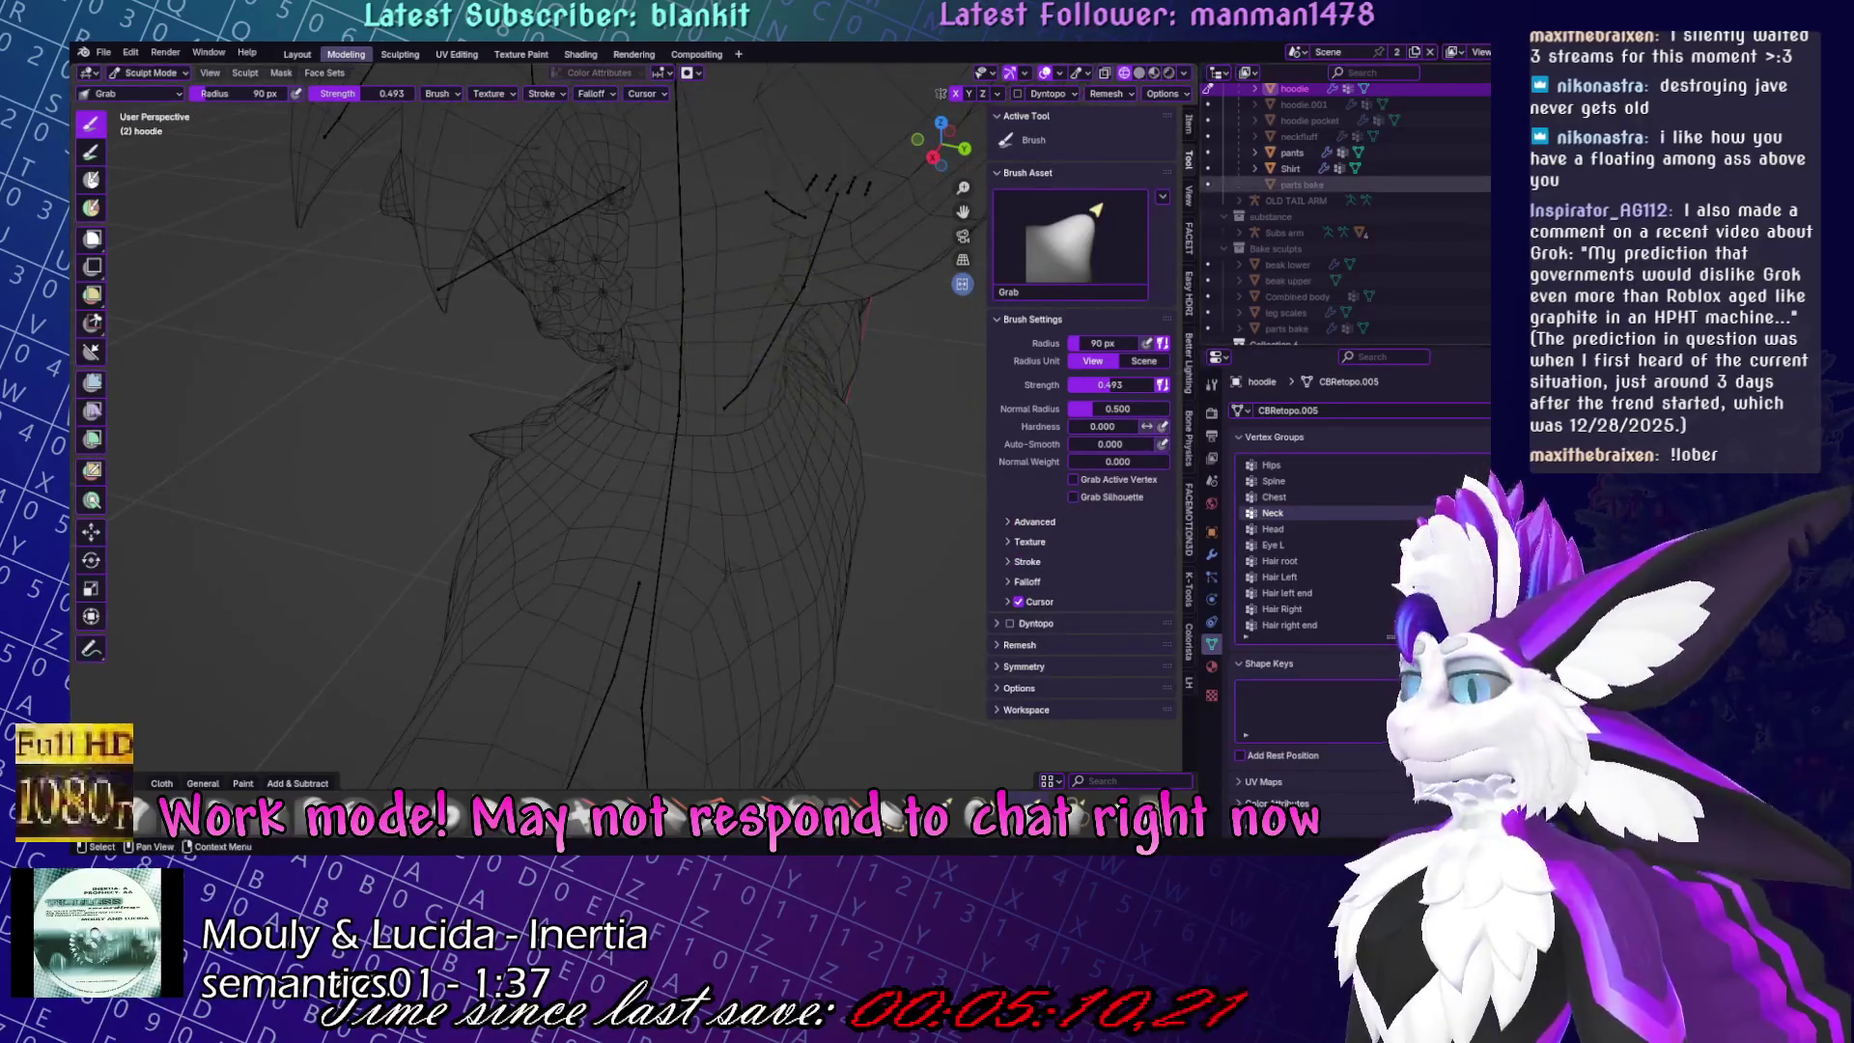
# Toggle hoodie.001 visibility in the Outliner, make it active, and return to Object Mode.
pyautogui.click(1487, 104)
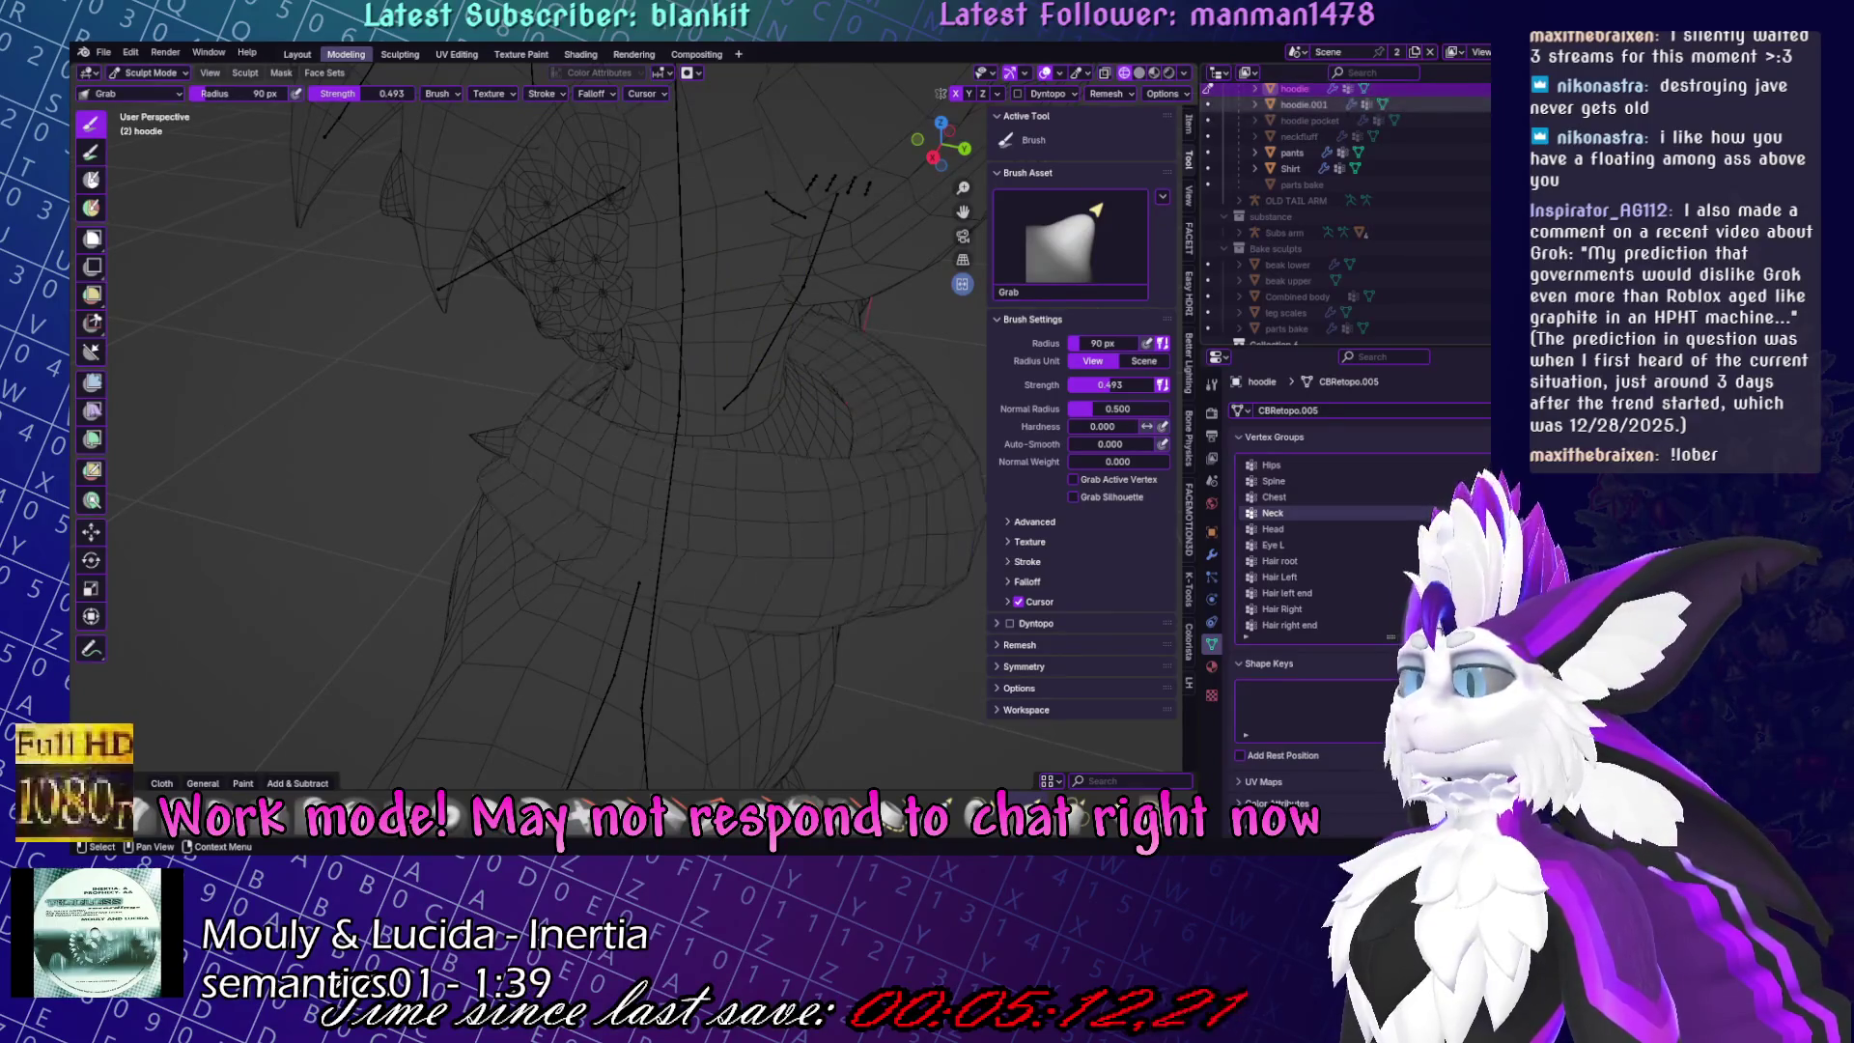
pyautogui.click(1487, 105)
pyautogui.scroll(3, 1352, 145)
pyautogui.click(1303, 168)
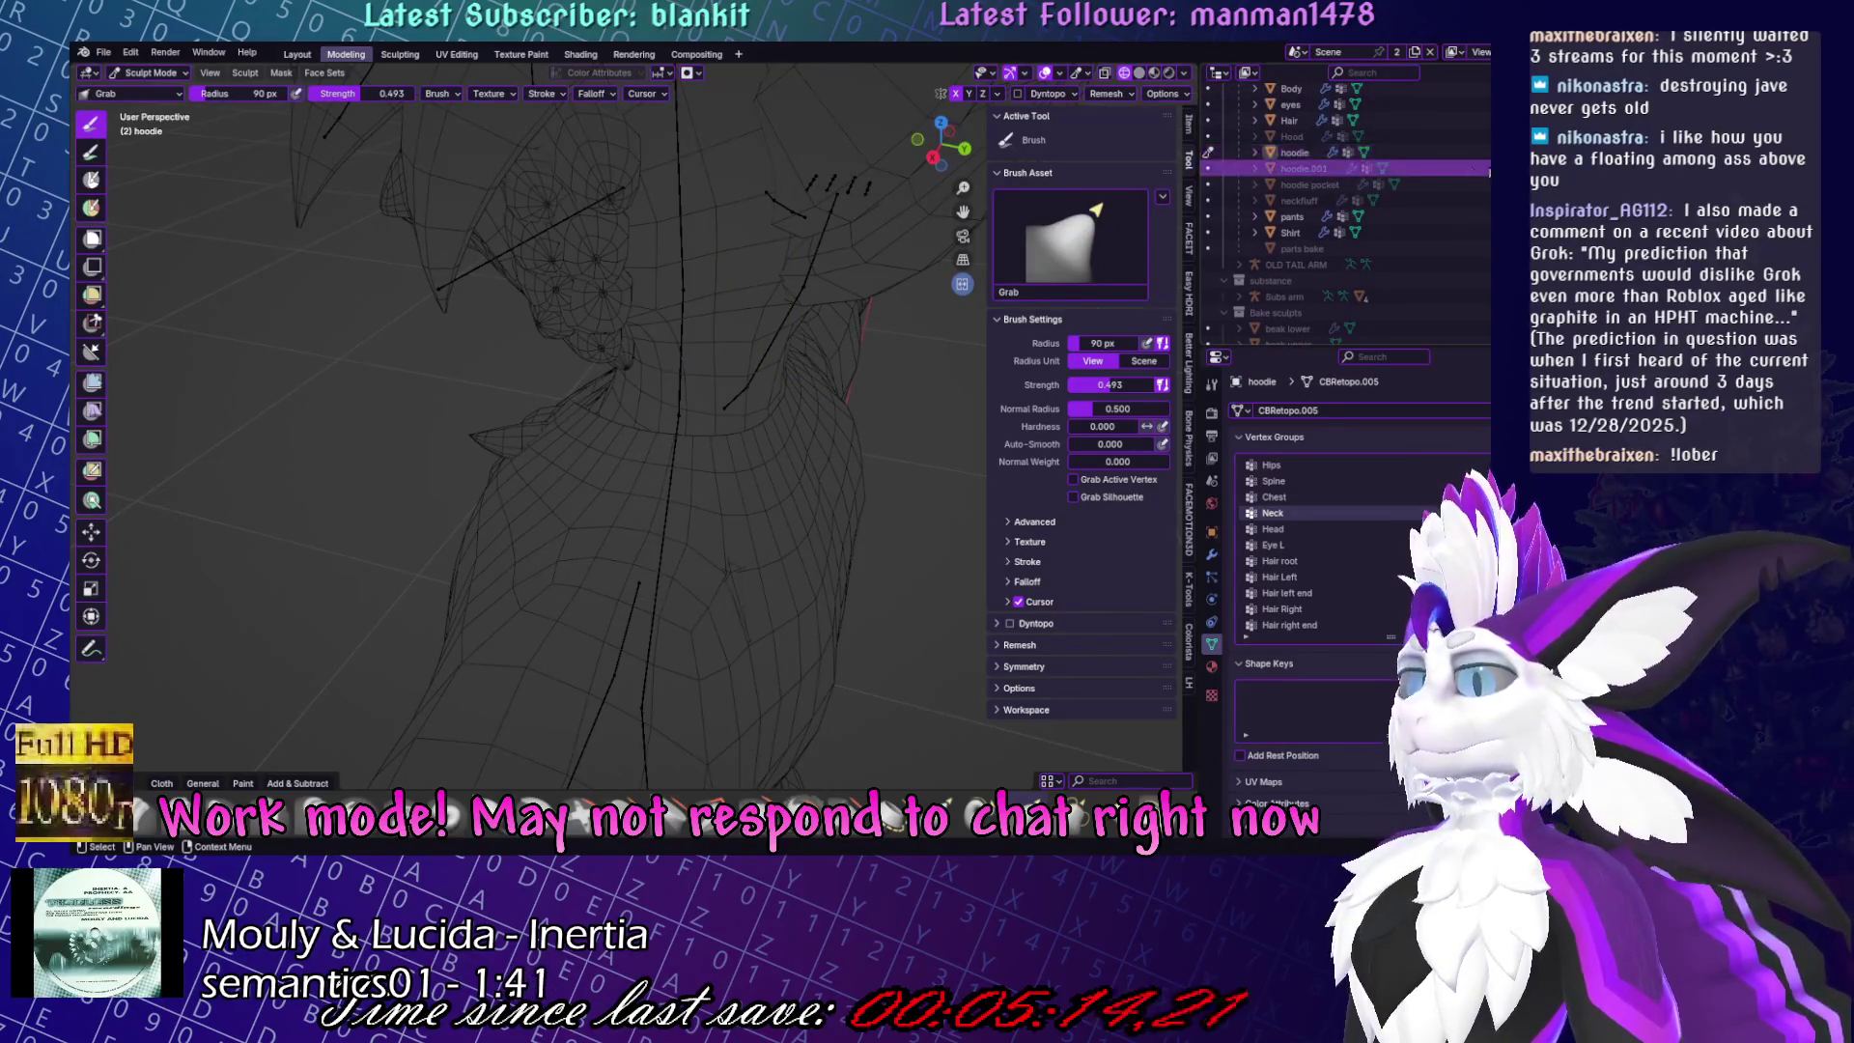
pyautogui.hotkey('ctrl', 'Tab')
# Delete hoodie.001, unhide the Hood, and put the Hood into Sculpt Mode.
pyautogui.click(944, 518)
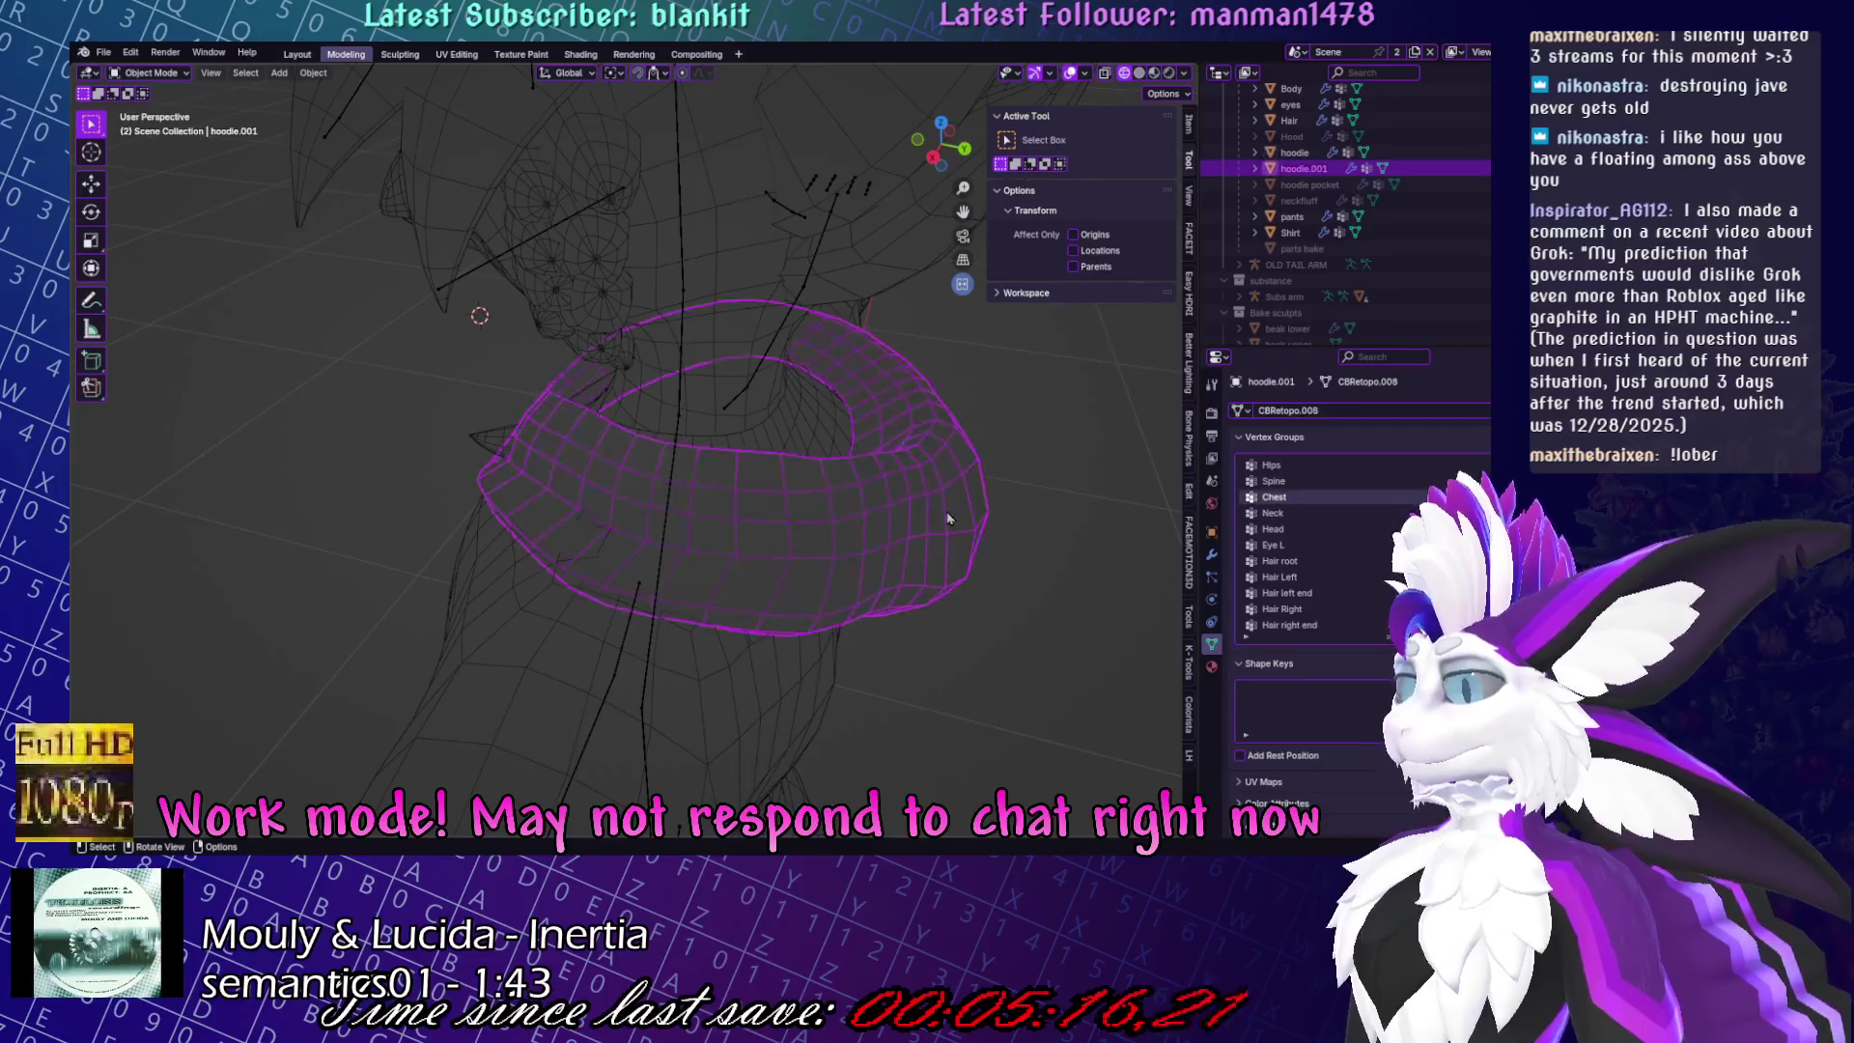
pyautogui.press('Delete')
pyautogui.click(1484, 151)
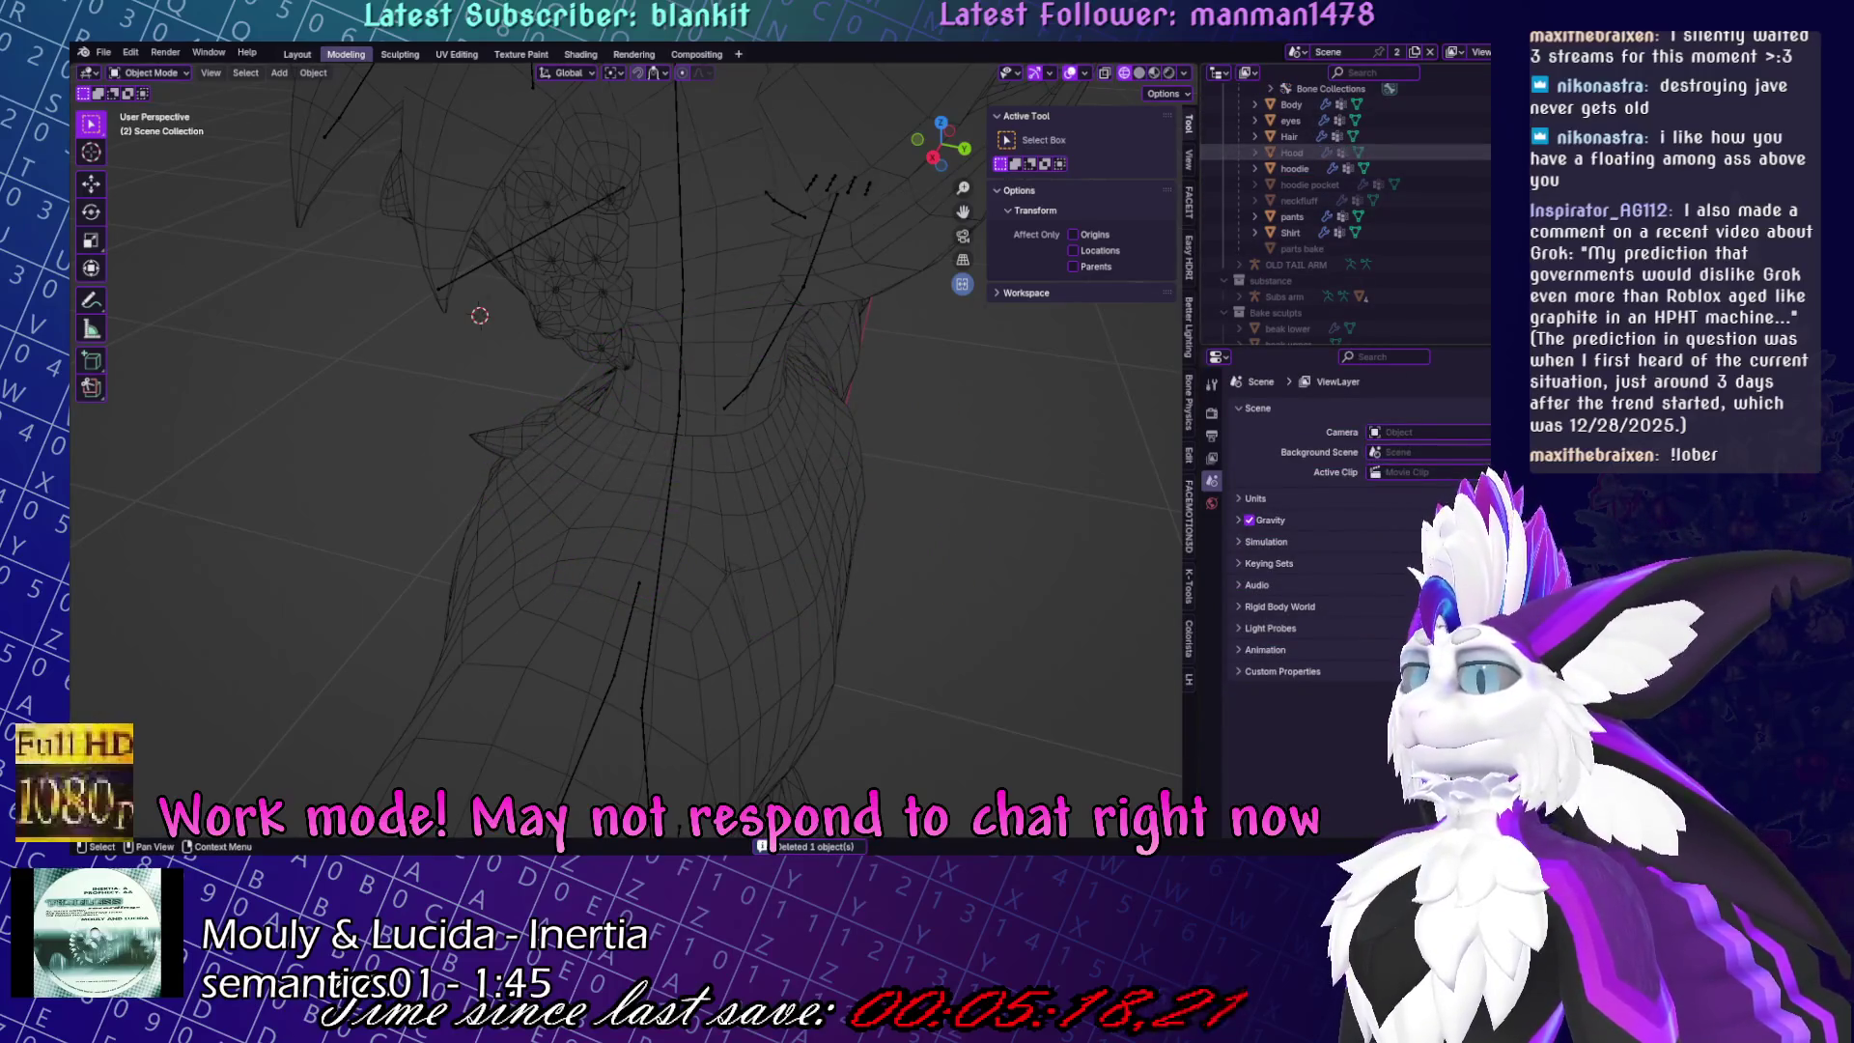
pyautogui.moveTo(898, 550)
pyautogui.mouseDown(button='middle')
pyautogui.moveTo(868, 504)
pyautogui.moveTo(882, 380)
pyautogui.moveTo(600, 343)
pyautogui.moveTo(778, 347)
pyautogui.moveTo(771, 252)
pyautogui.mouseUp(button='middle')
pyautogui.click(779, 340)
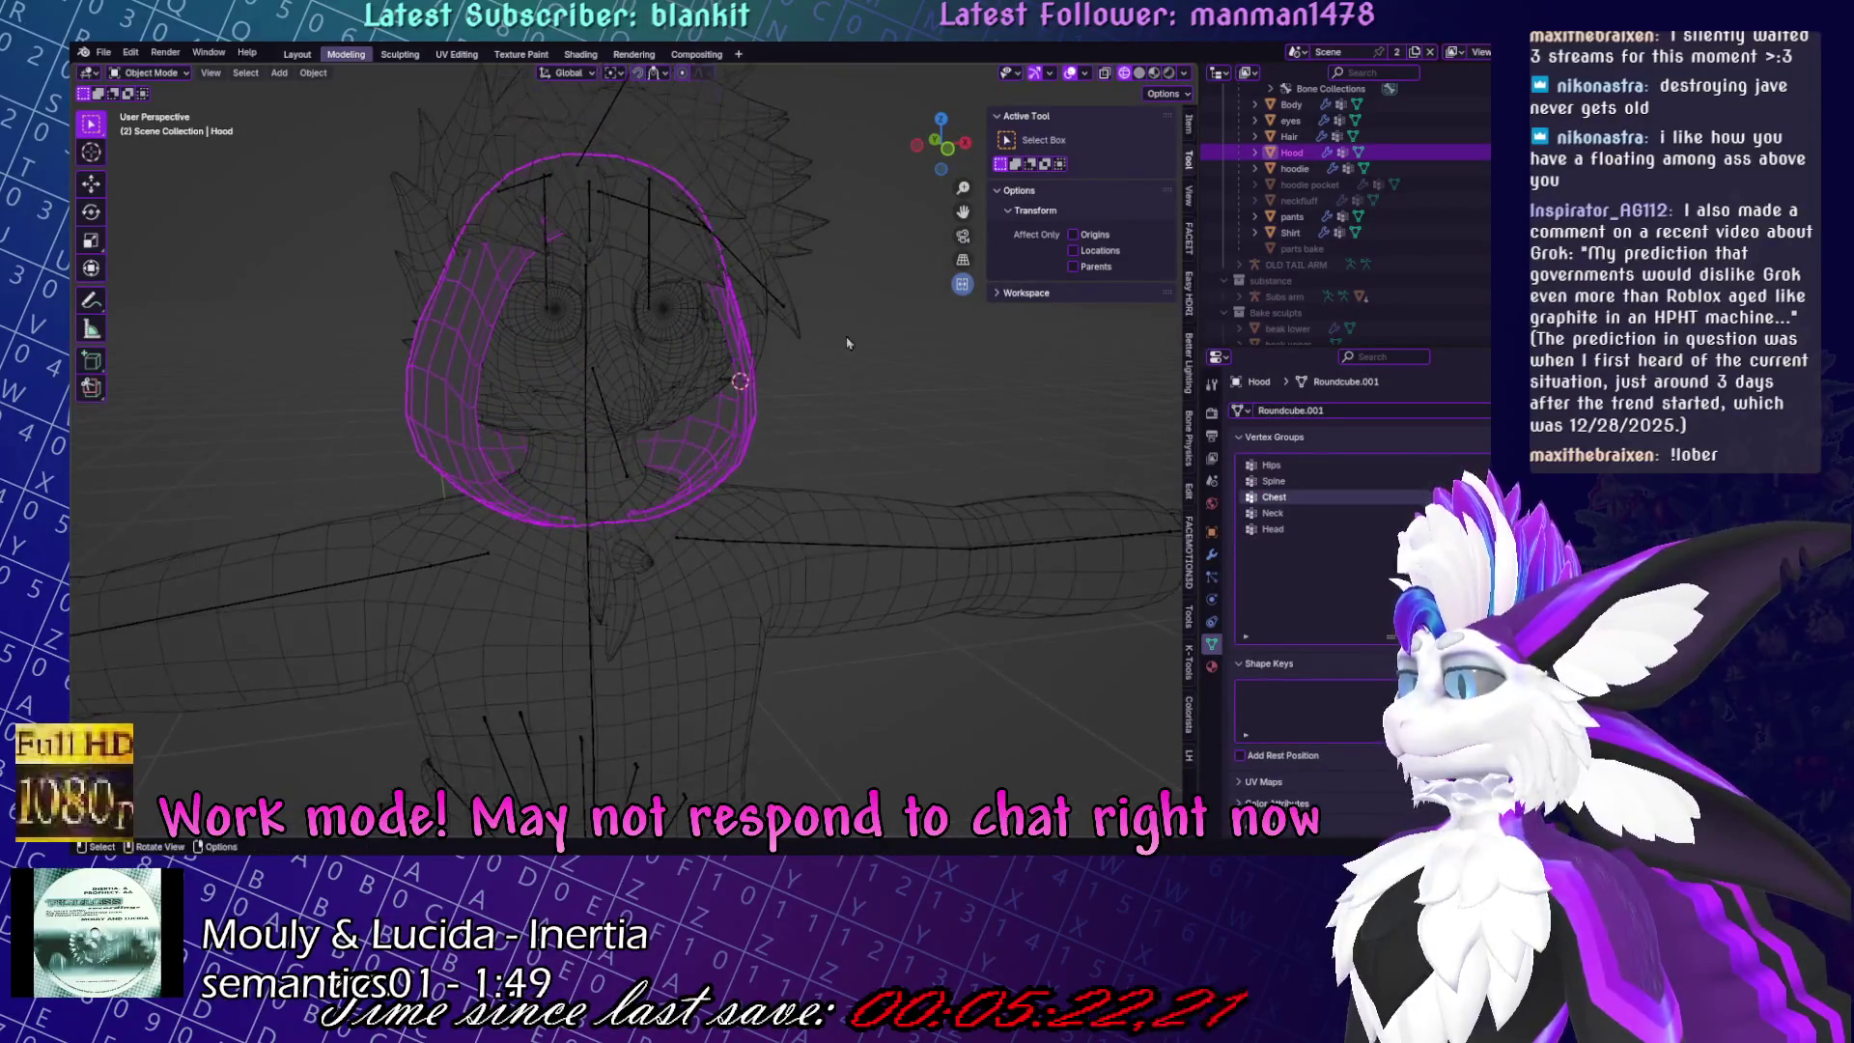
pyautogui.click(771, 243)
pyautogui.scroll(3, 771, 243)
pyautogui.click(734, 328)
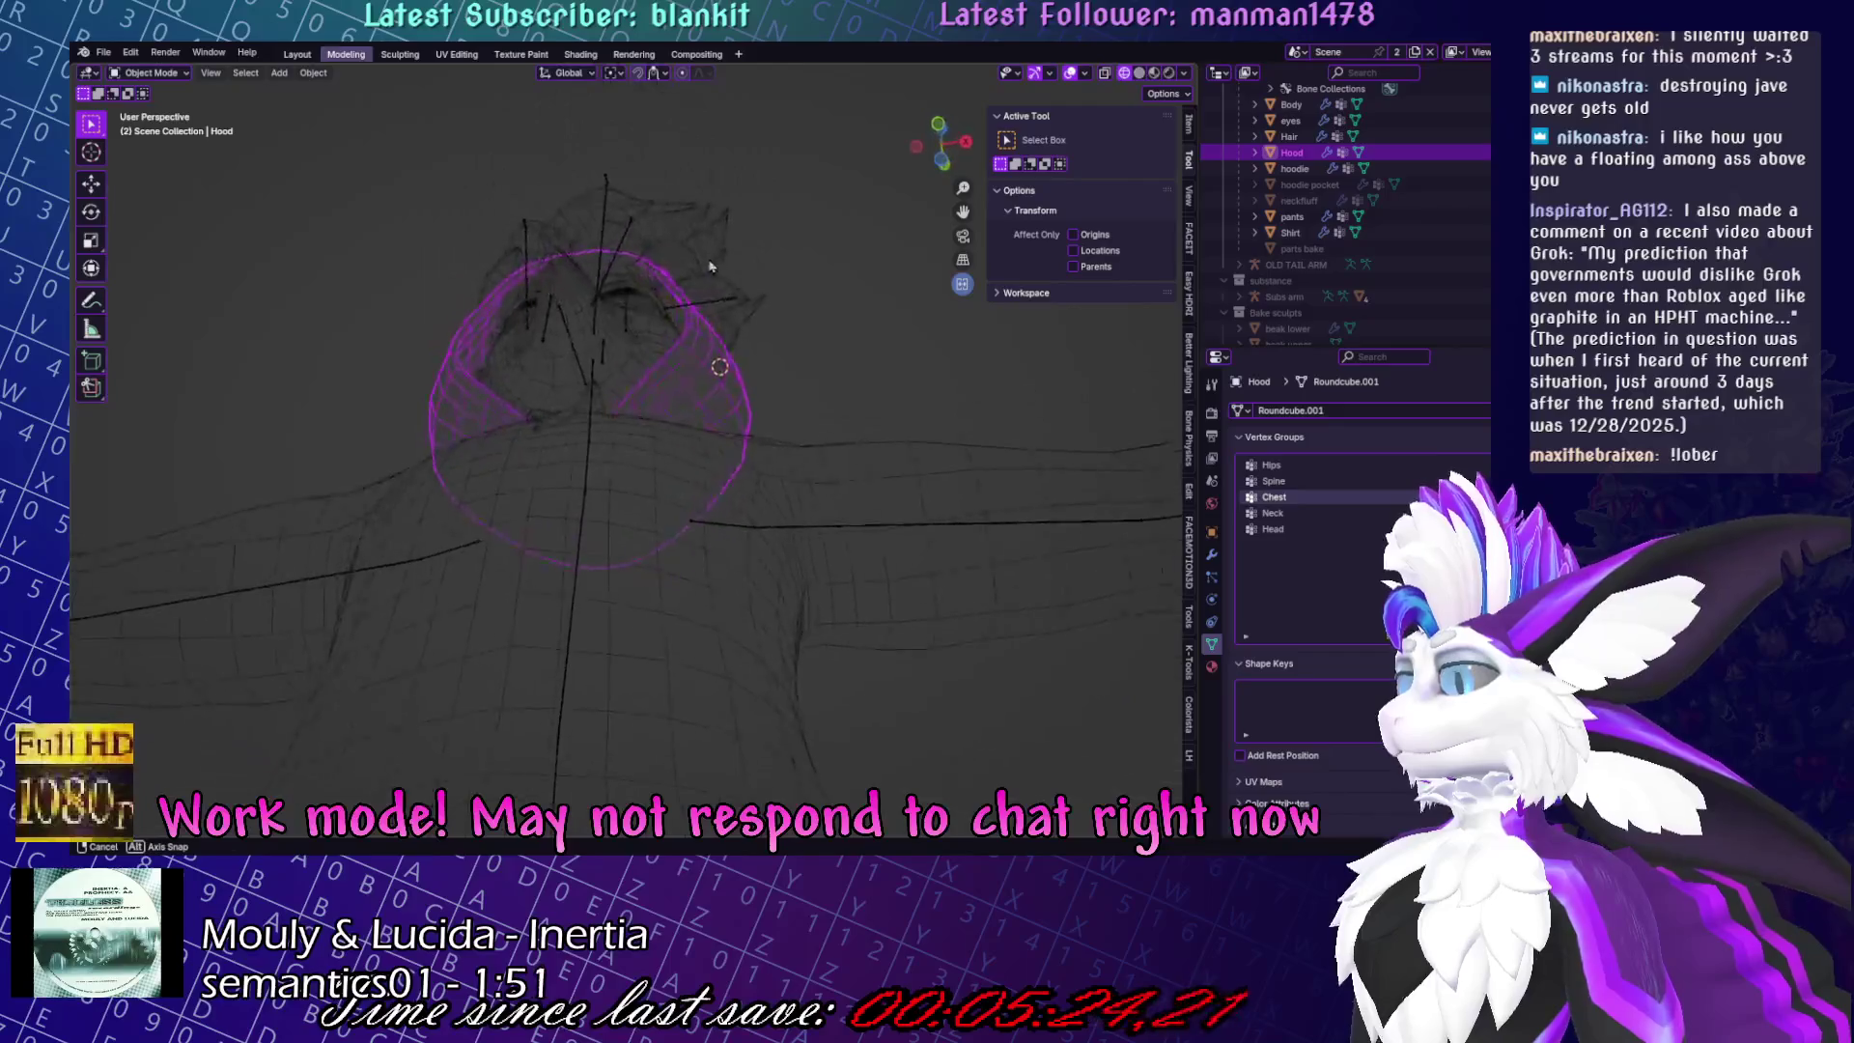
pyautogui.hotkey('ctrl', 'Tab')
# Hide the Hair and sculpt the Hood with the Grab brush to wrap around the head.
pyautogui.moveTo(717, 273)
pyautogui.mouseDown(button='middle')
pyautogui.moveTo(683, 301)
pyautogui.moveTo(583, 304)
pyautogui.mouseUp(button='middle')
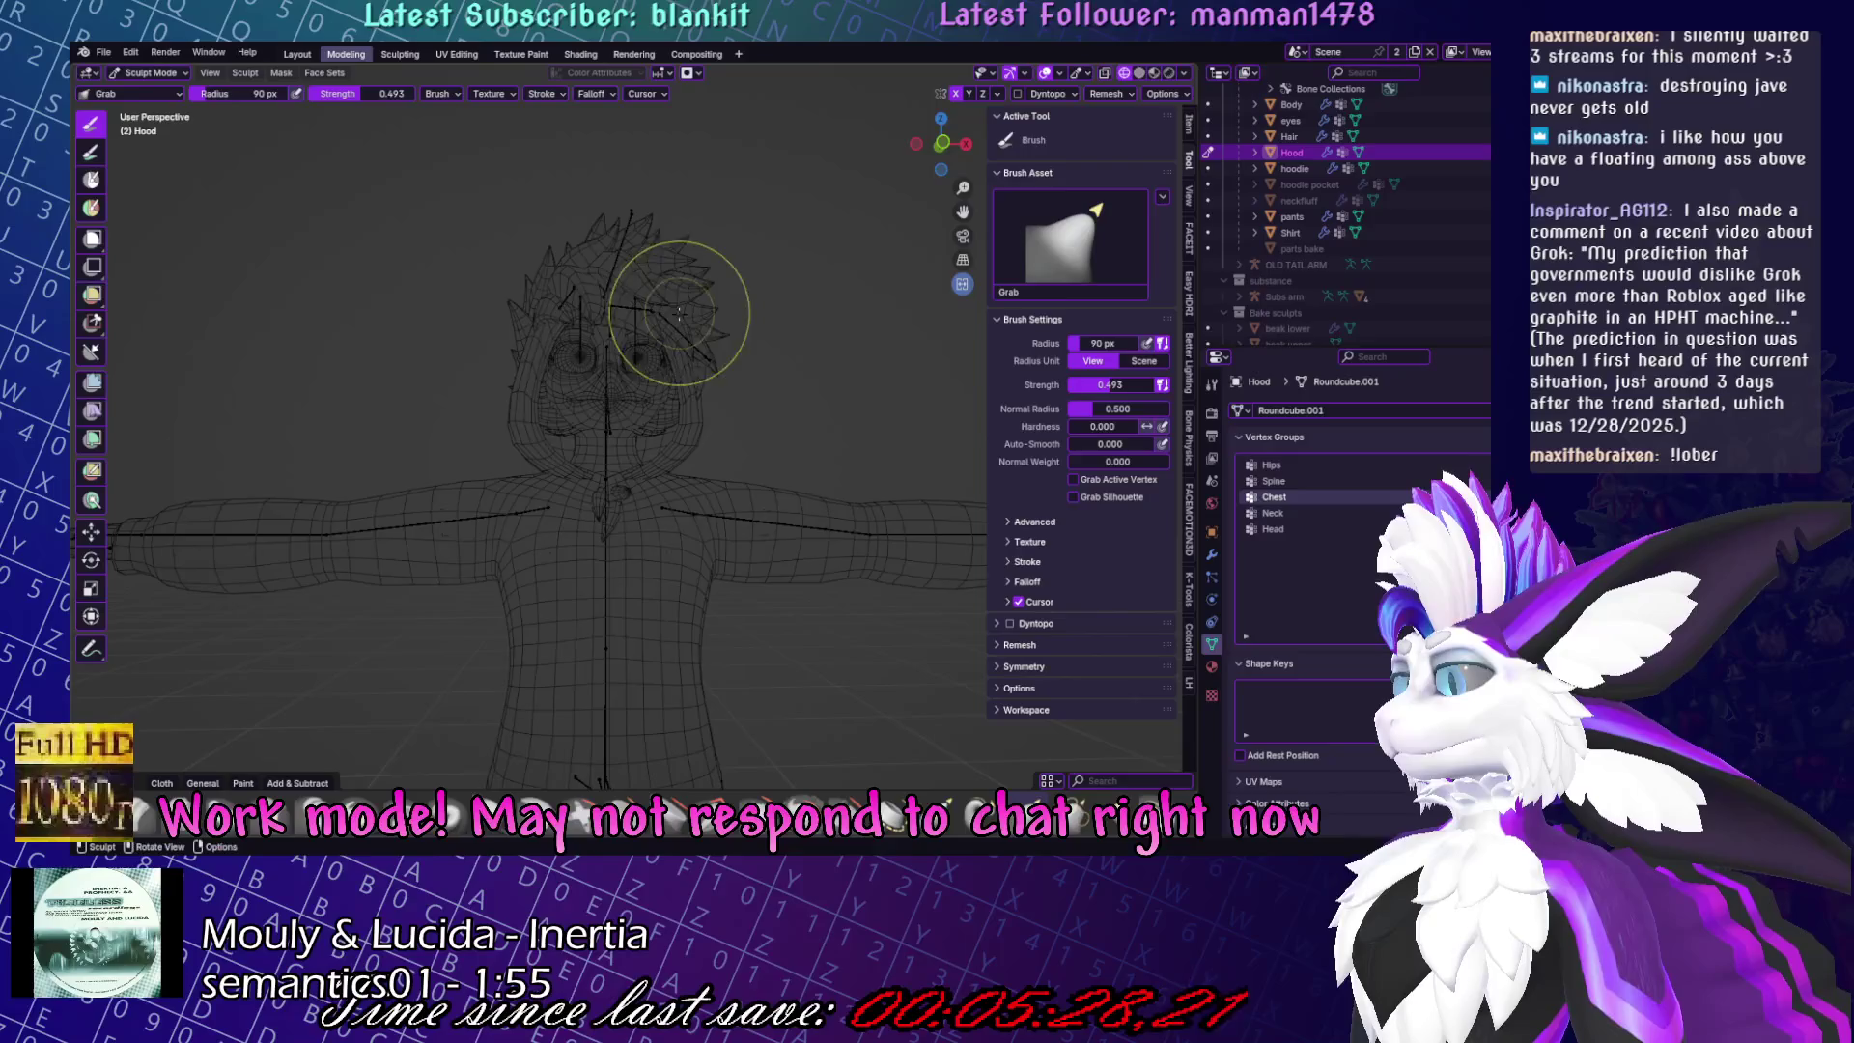
pyautogui.moveTo(637, 290)
pyautogui.mouseDown(button='middle')
pyautogui.moveTo(618, 319)
pyautogui.moveTo(653, 319)
pyautogui.mouseUp(button='middle')
pyautogui.scroll(-2, 654, 319)
pyautogui.hotkey('ctrl', 'Tab')
pyautogui.click(647, 333)
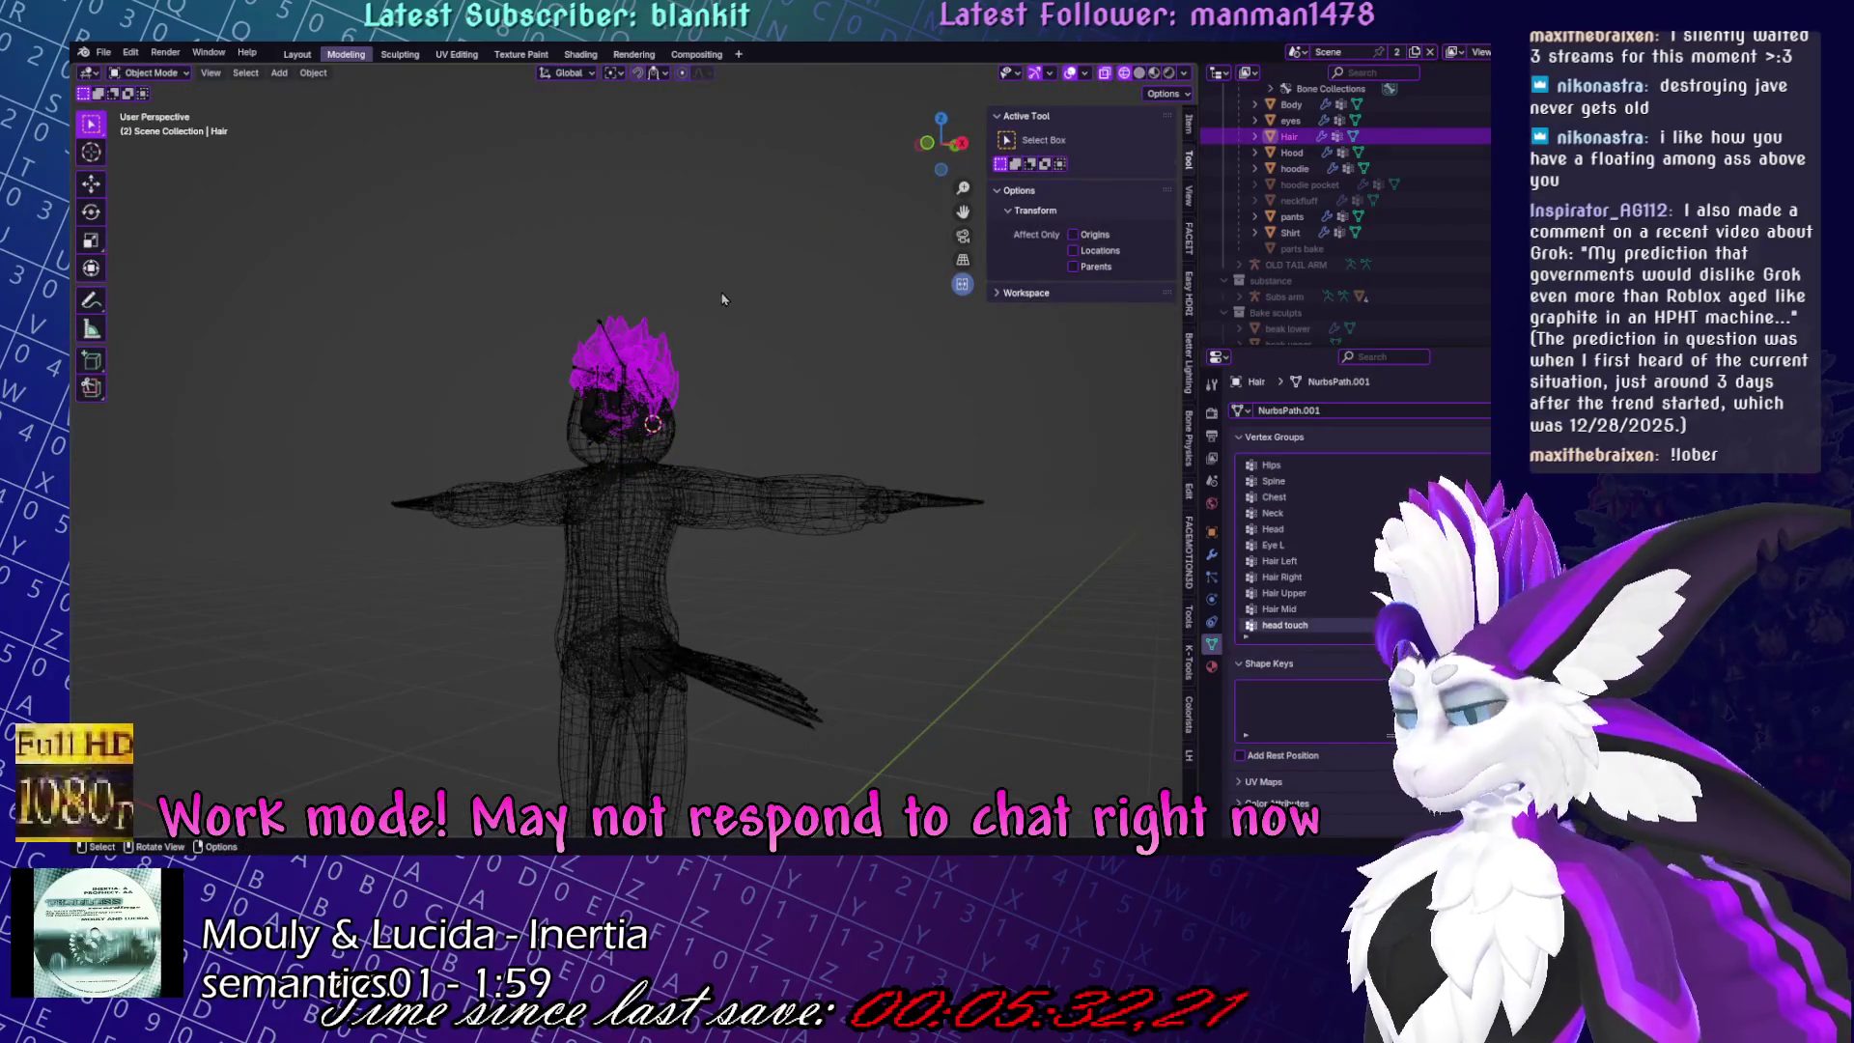
pyautogui.press('h')
pyautogui.scroll(3, 723, 299)
pyautogui.click(675, 364)
pyautogui.hotkey('ctrl', 'Tab')
pyautogui.scroll(-2, 800, 340)
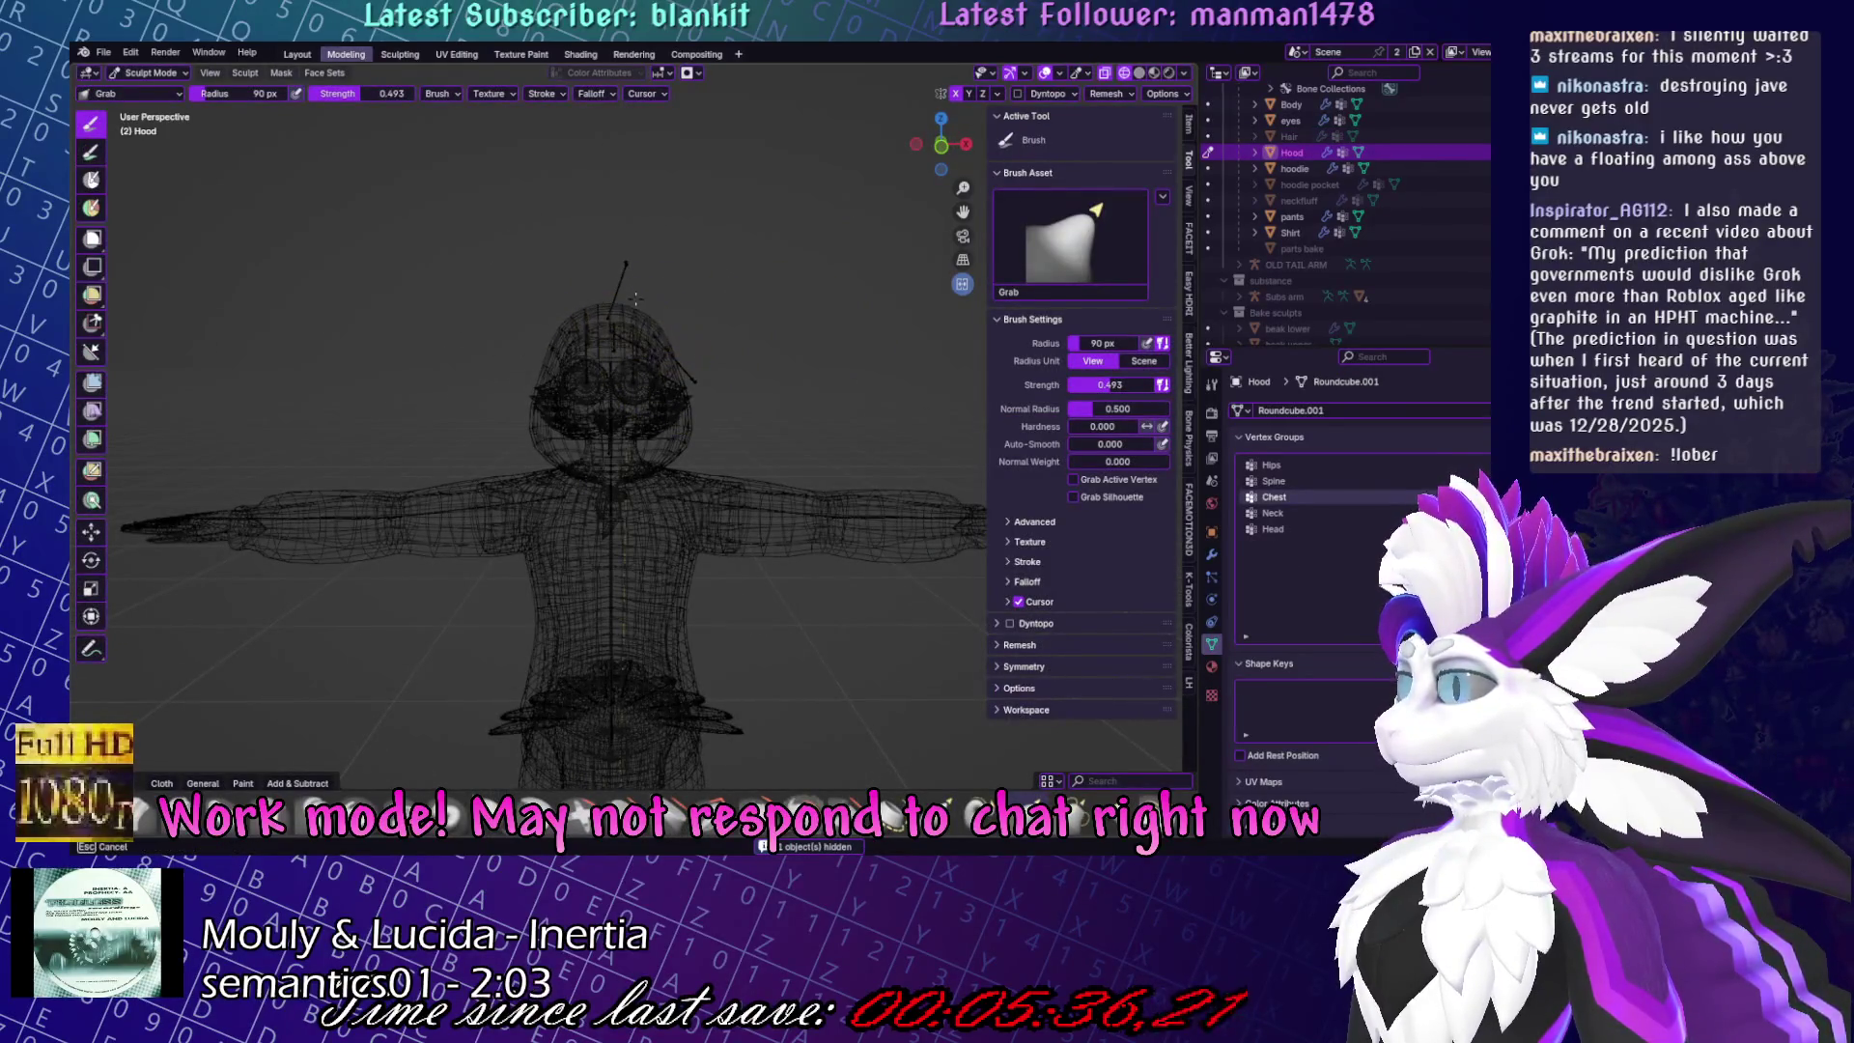
pyautogui.moveTo(629, 308)
pyautogui.mouseDown(button='middle')
pyautogui.moveTo(576, 346)
pyautogui.moveTo(666, 338)
pyautogui.moveTo(729, 374)
pyautogui.moveTo(676, 387)
pyautogui.moveTo(661, 443)
pyautogui.mouseUp(button='middle')
pyautogui.hotkey('ctrl', 'Tab')
# Save Yuruse.blend, check the Hood in solid shading, and unhide the Hair.
pyautogui.hotkey('ctrl', 's')
pyautogui.hotkey('shift', 'z')
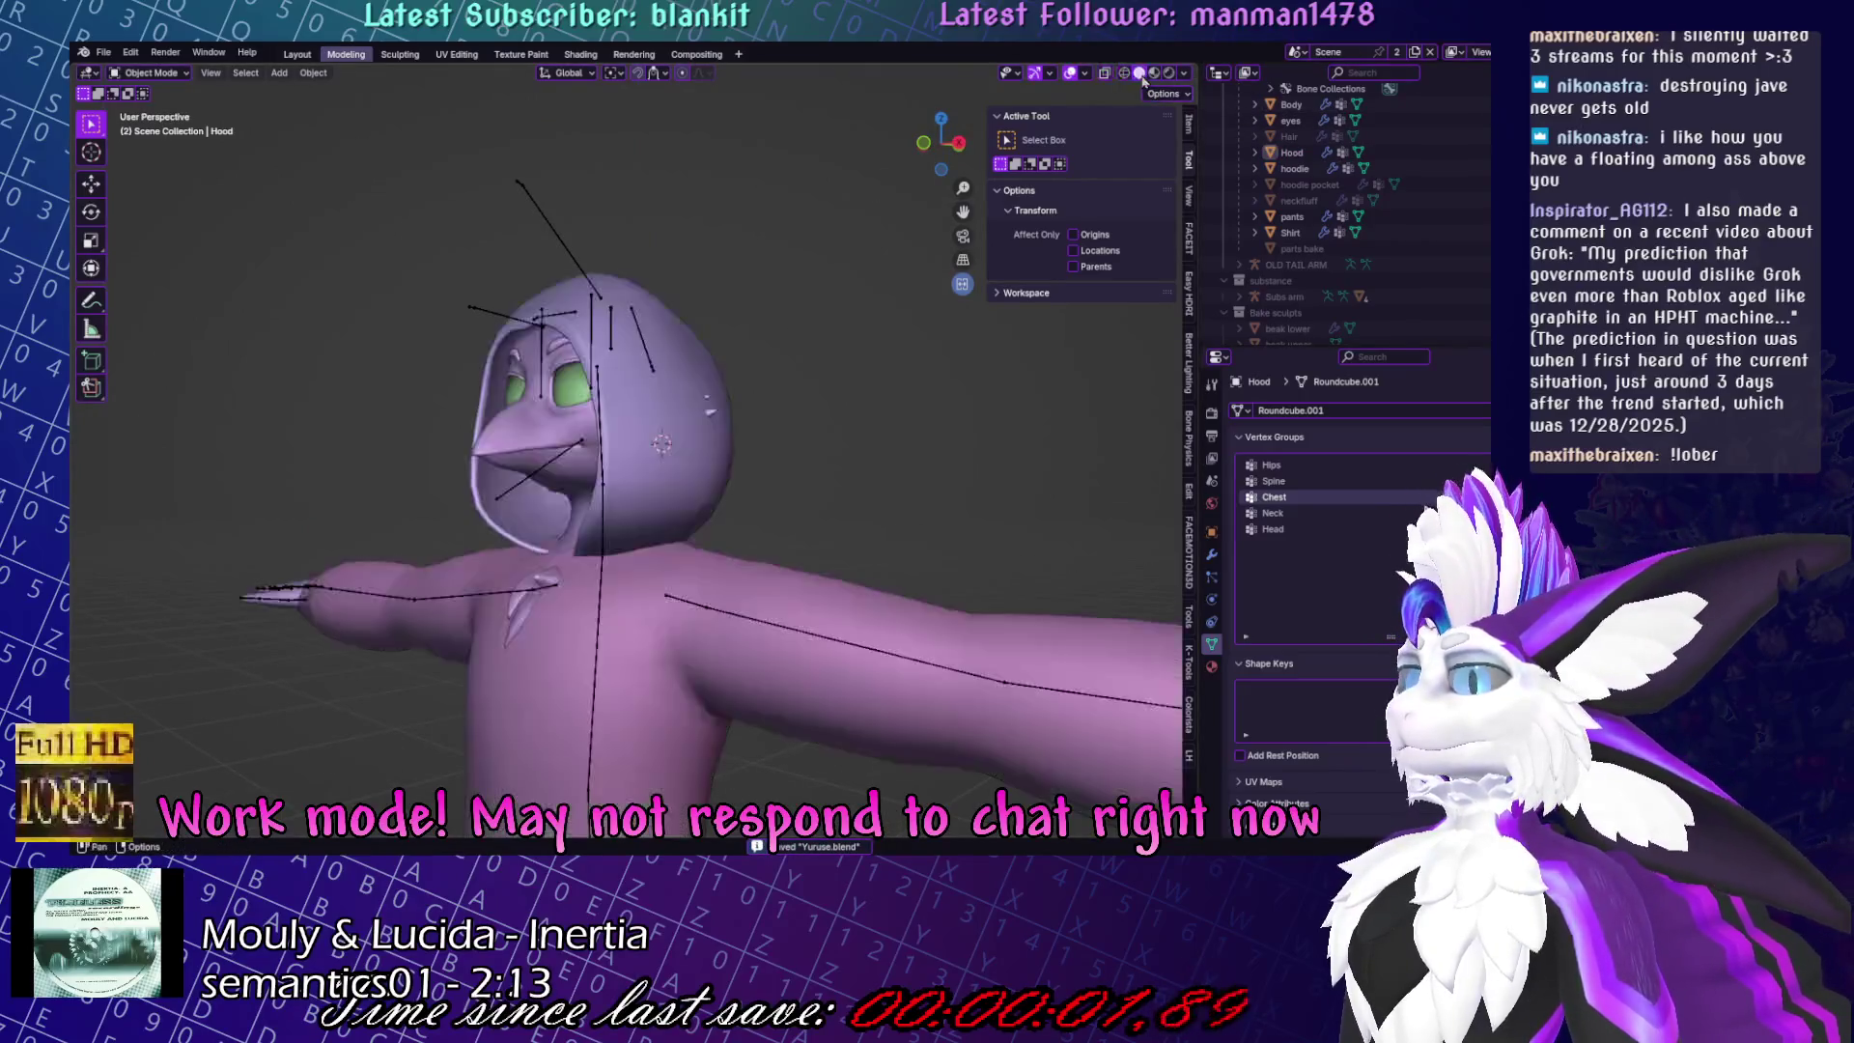
pyautogui.click(1291, 136)
pyautogui.moveTo(822, 303); pyautogui.dragTo(666, 357, button='middle')
pyautogui.click(653, 359)
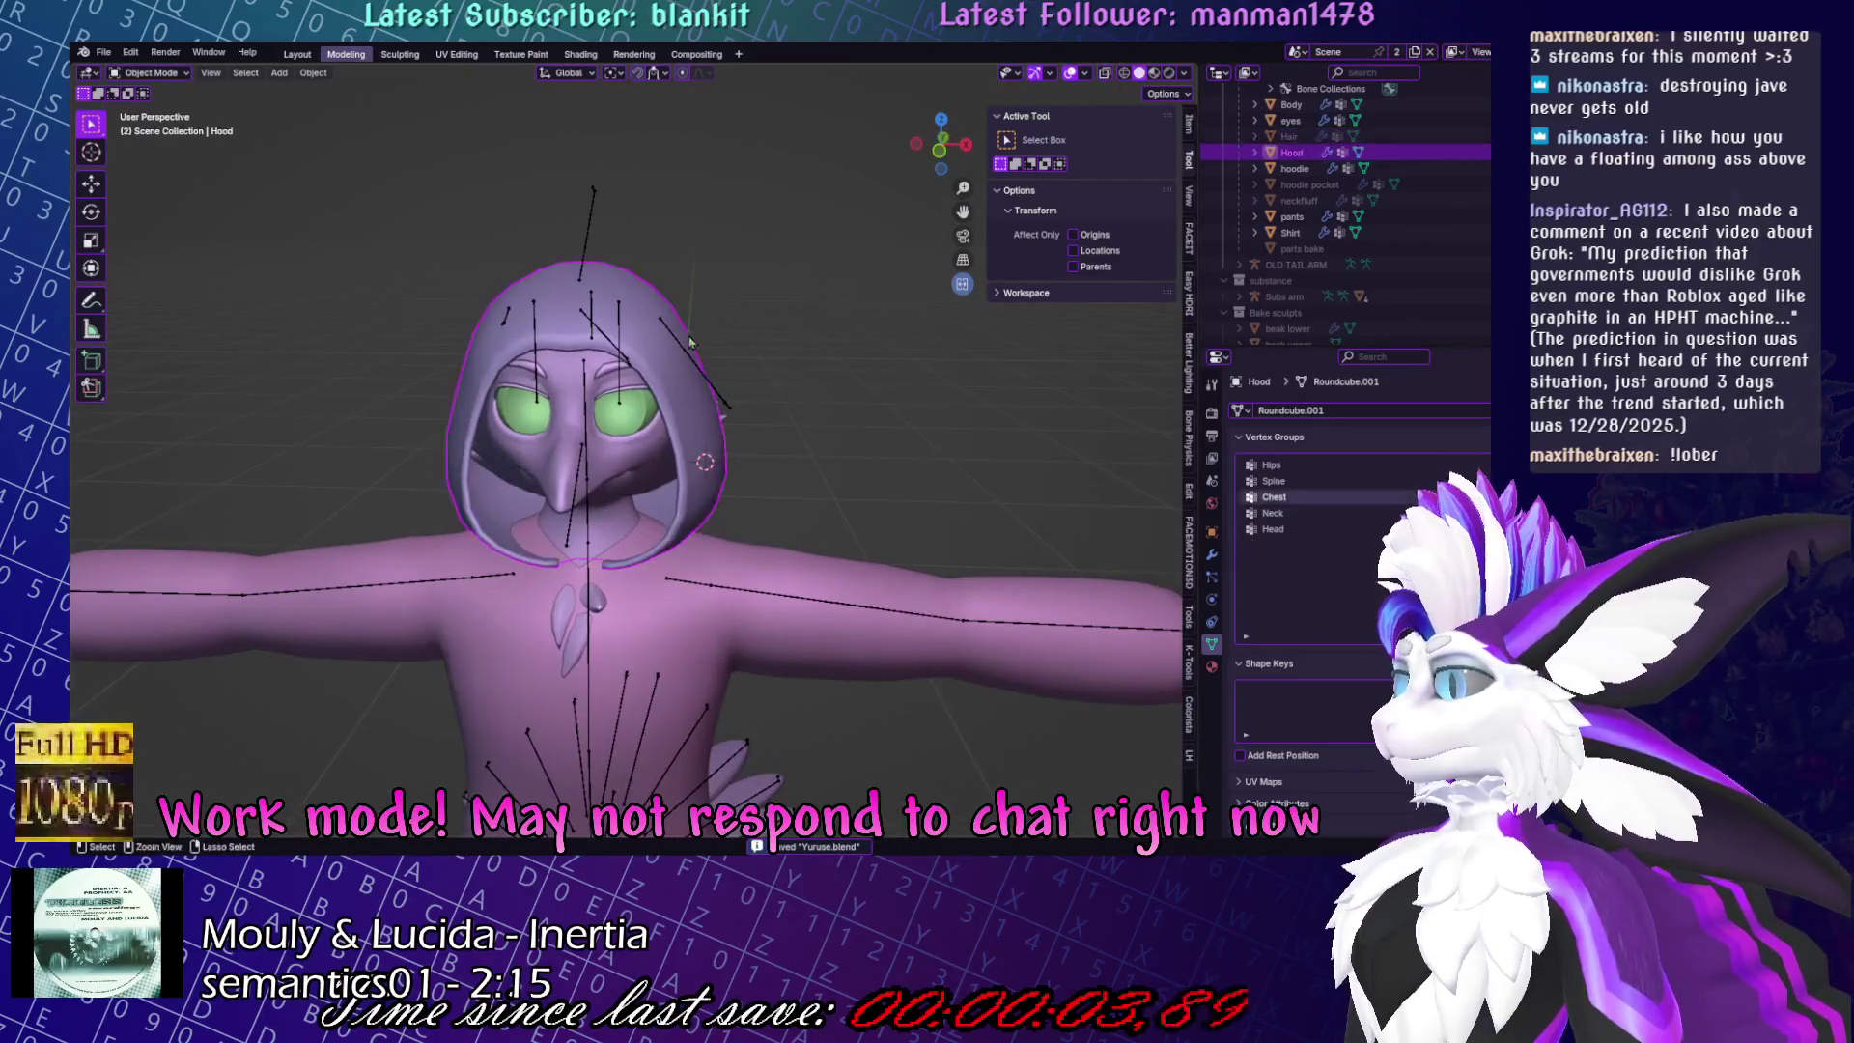
pyautogui.hotkey('ctrl', 'Tab')
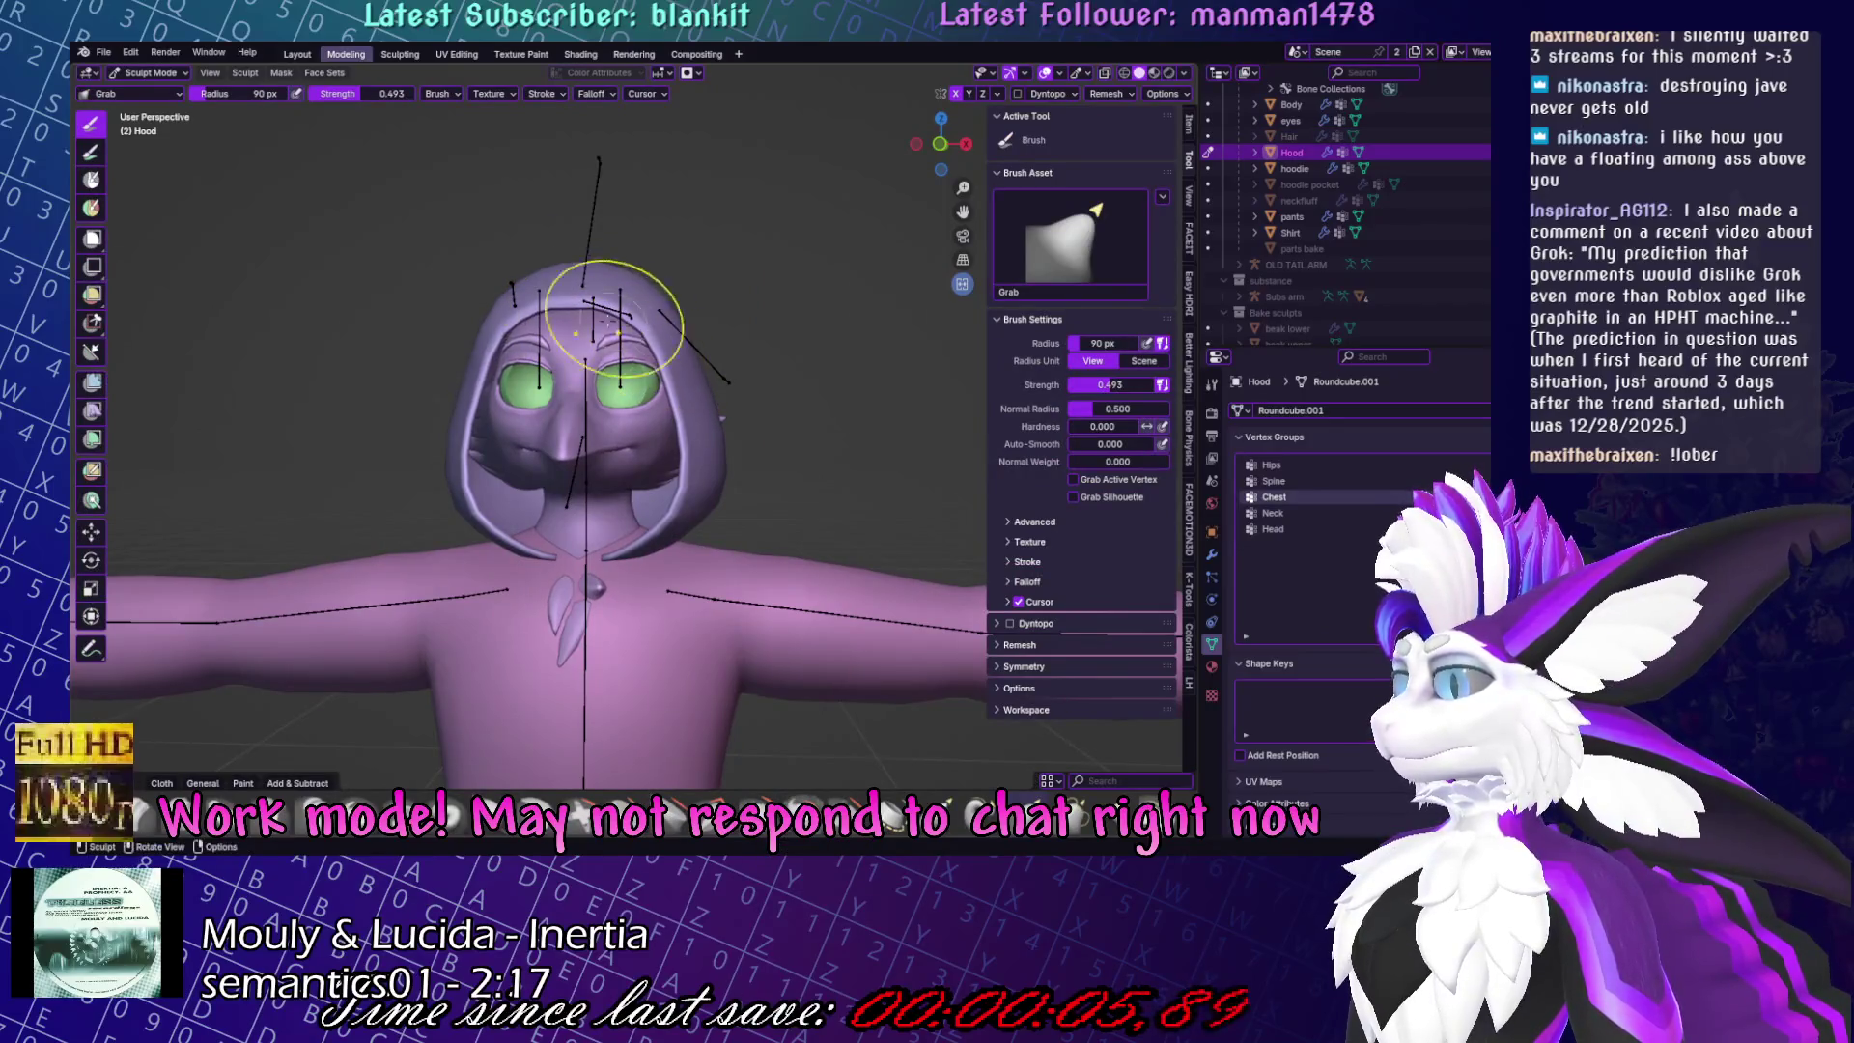
pyautogui.hotkey('ctrl', 'Tab')
pyautogui.click(599, 206)
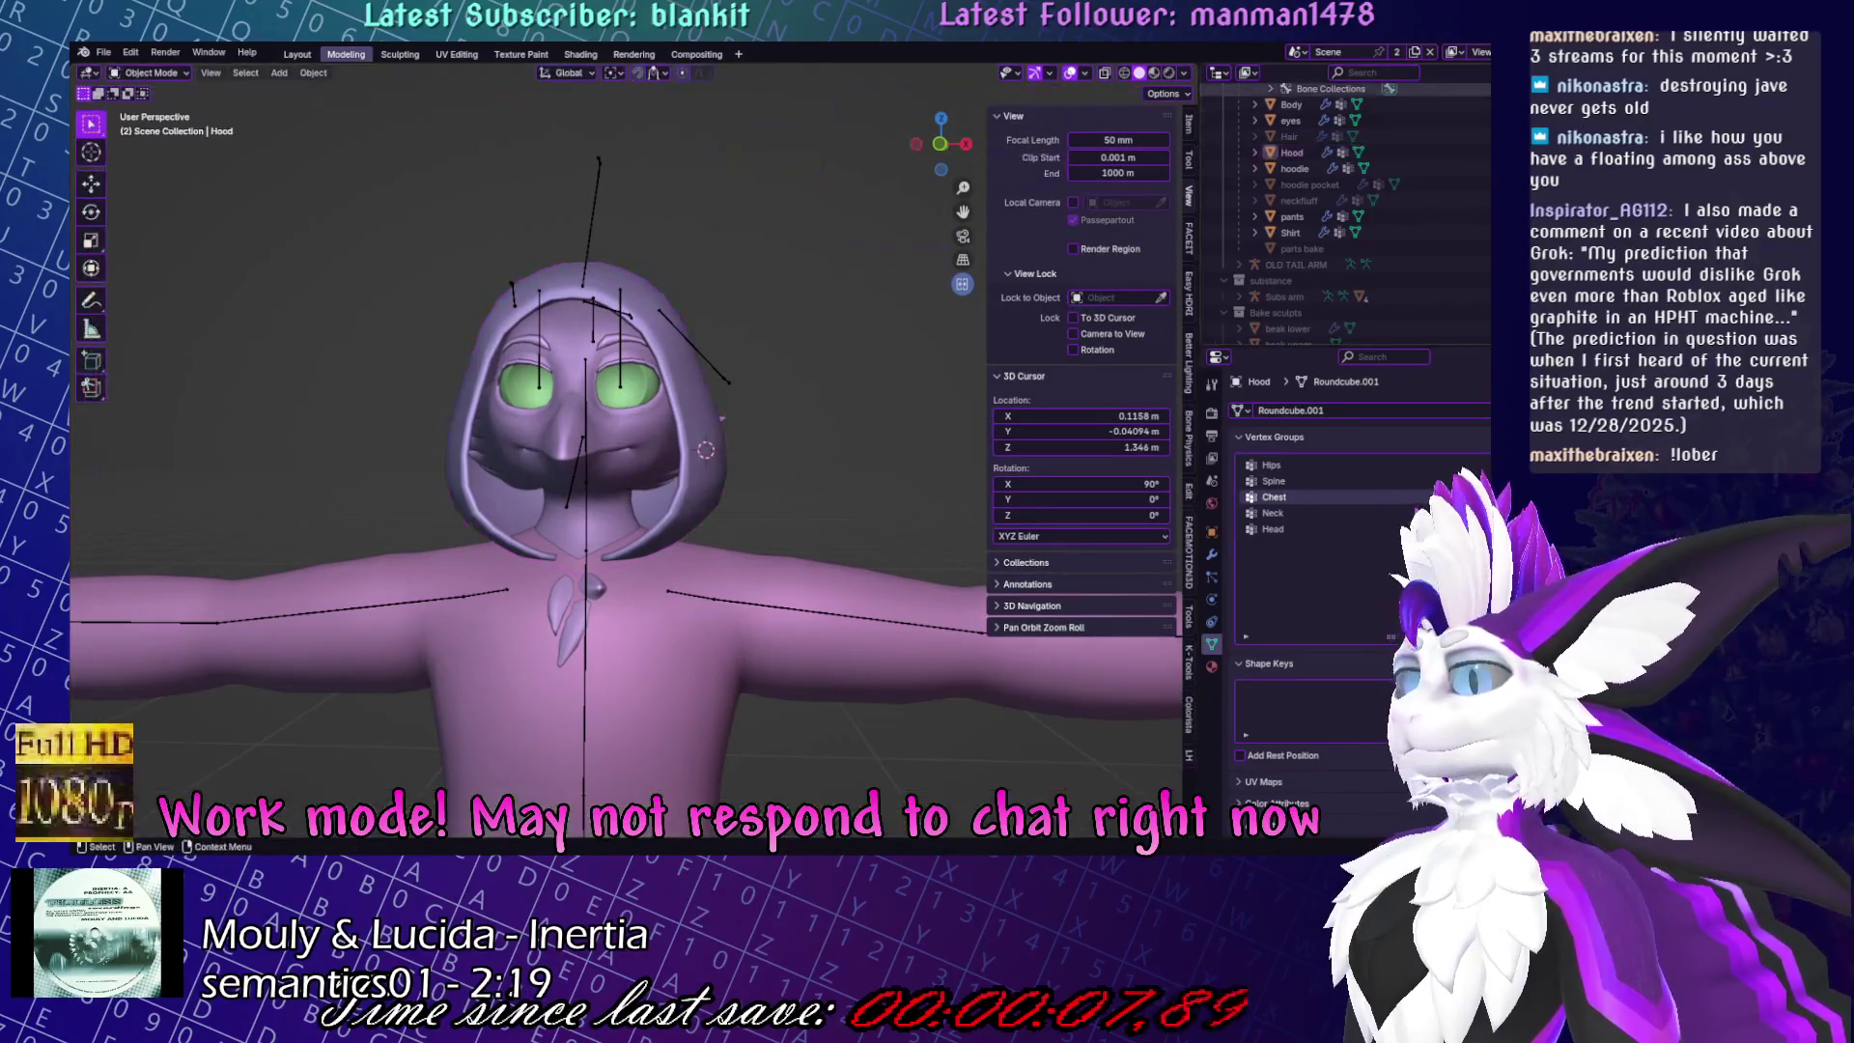
pyautogui.click(1289, 137)
pyautogui.moveTo(830, 290); pyautogui.dragTo(691, 285, button='middle')
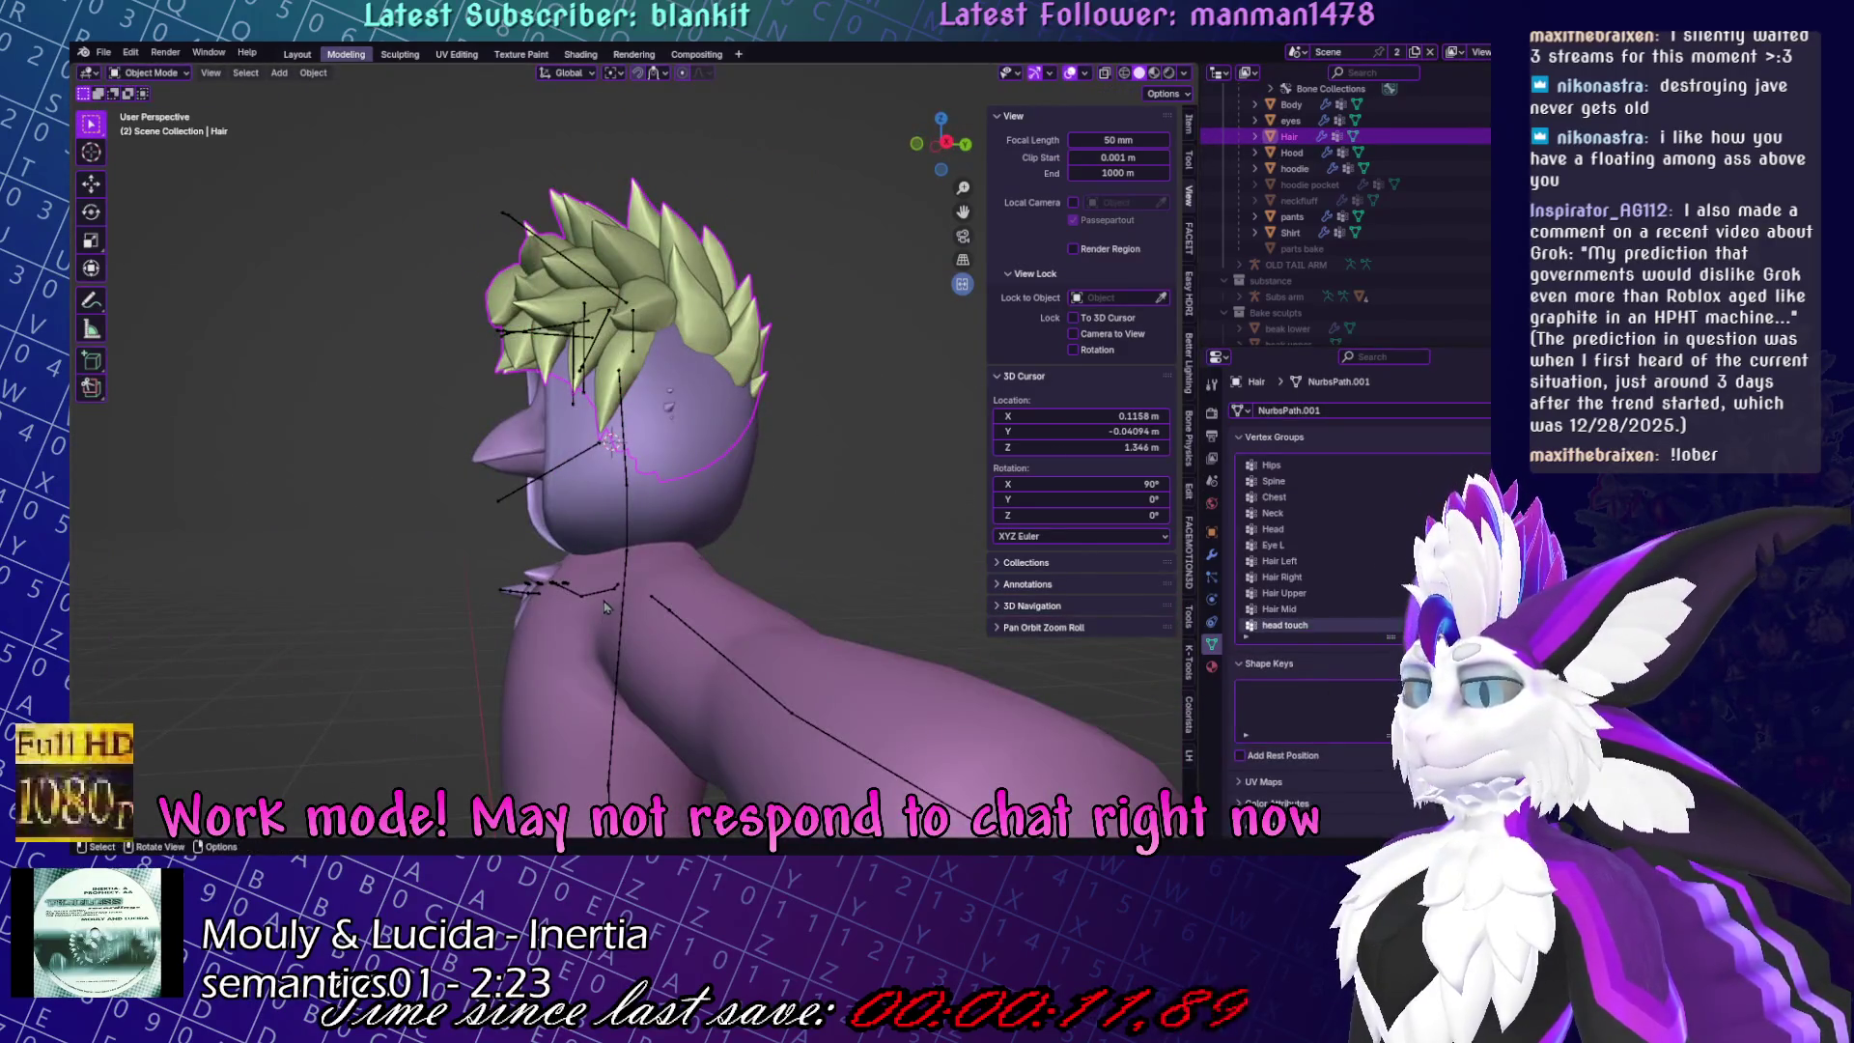
# Add Basis and 'hood' shape keys to the hair, then edit it in X-ray right-side view.
pyautogui.moveTo(606, 606); pyautogui.dragTo(898, 640, button='middle')
pyautogui.click(1415, 688)
pyautogui.click(1415, 688)
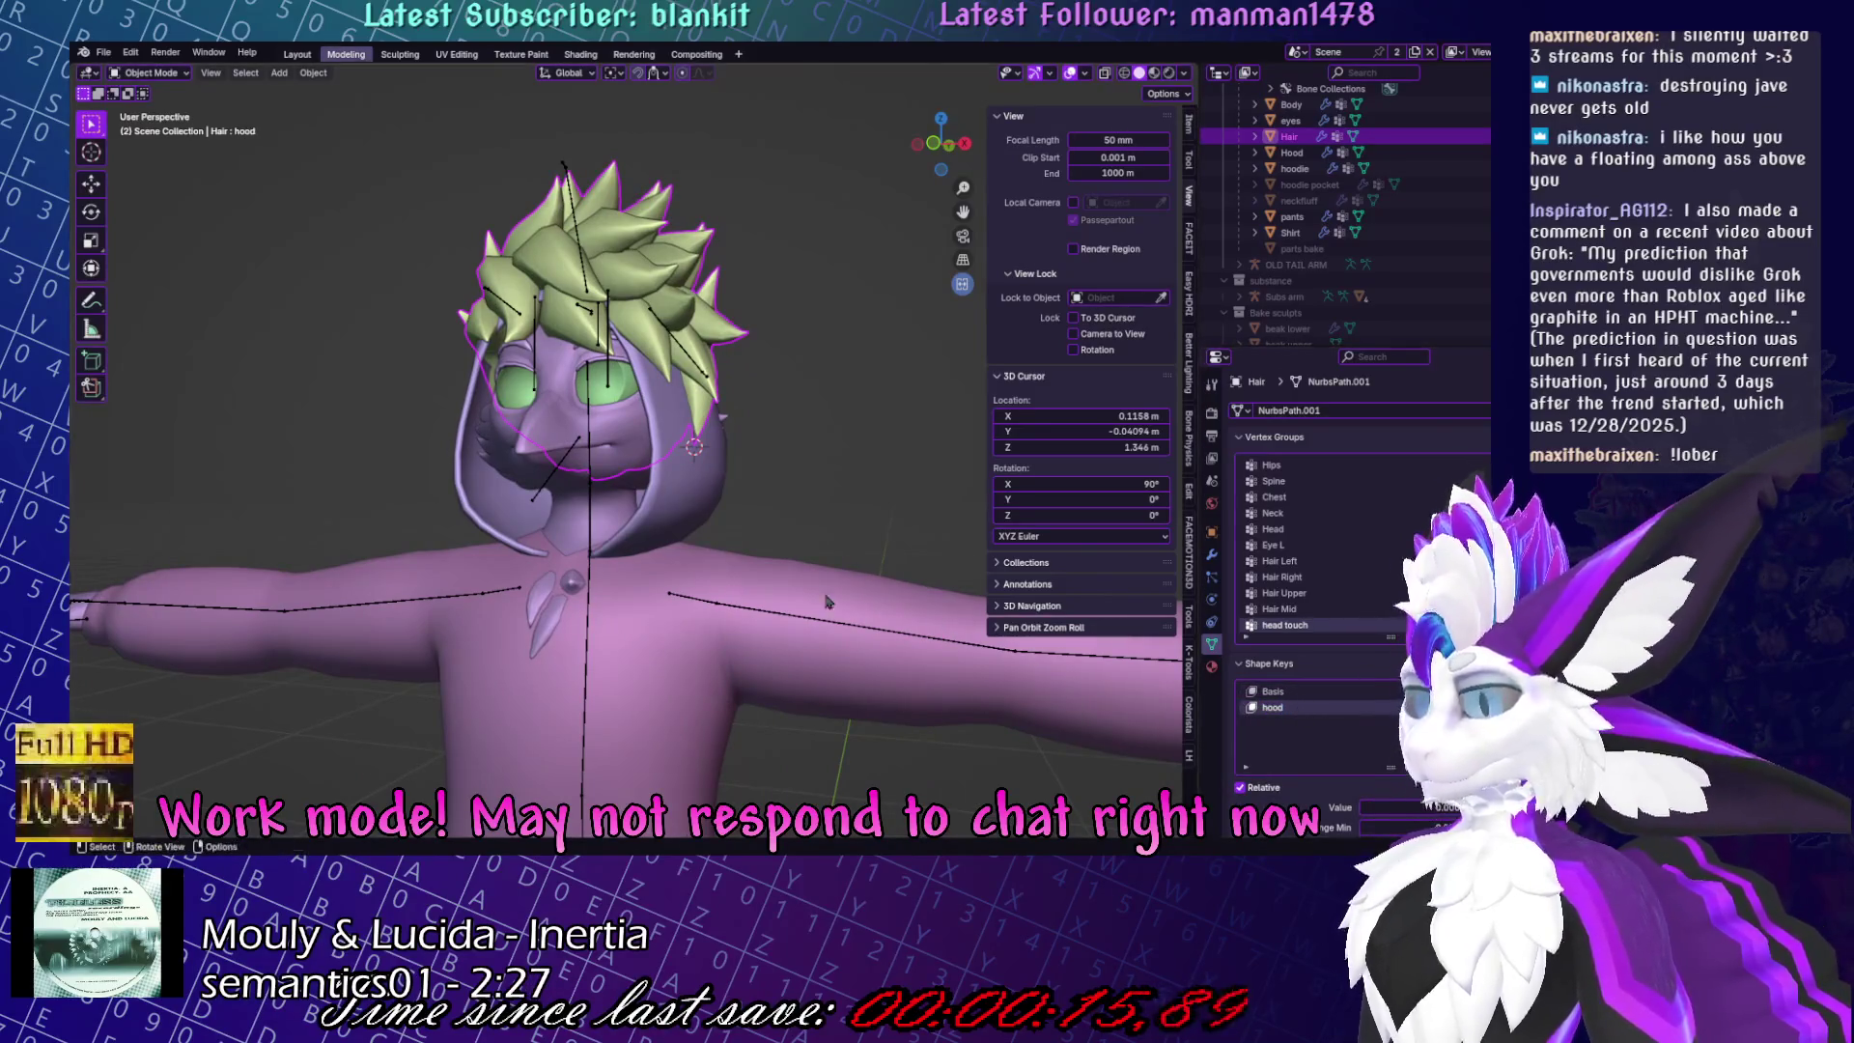
pyautogui.press('KP_3')
pyautogui.press('Tab')
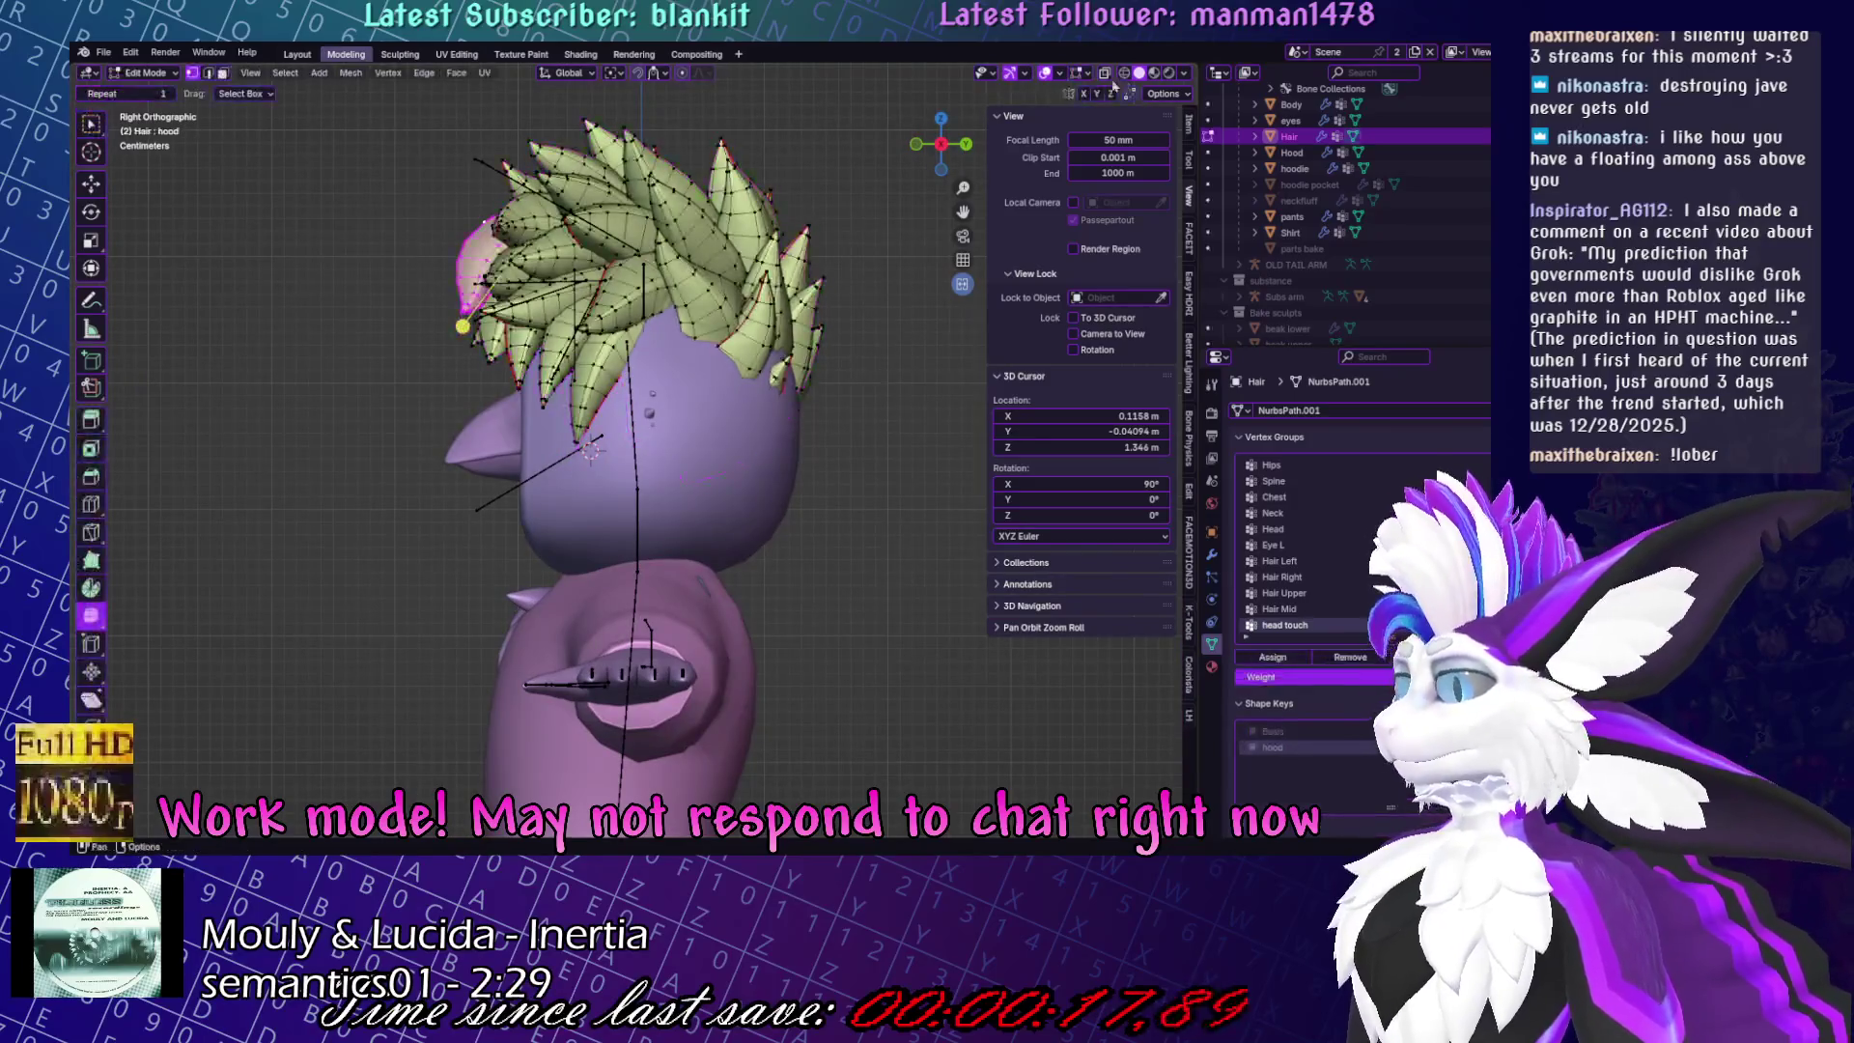
pyautogui.click(1105, 75)
pyautogui.keyDown('shift'); pyautogui.moveTo(738, 392); pyautogui.dragTo(668, 441, button='middle'); pyautogui.keyUp('shift')
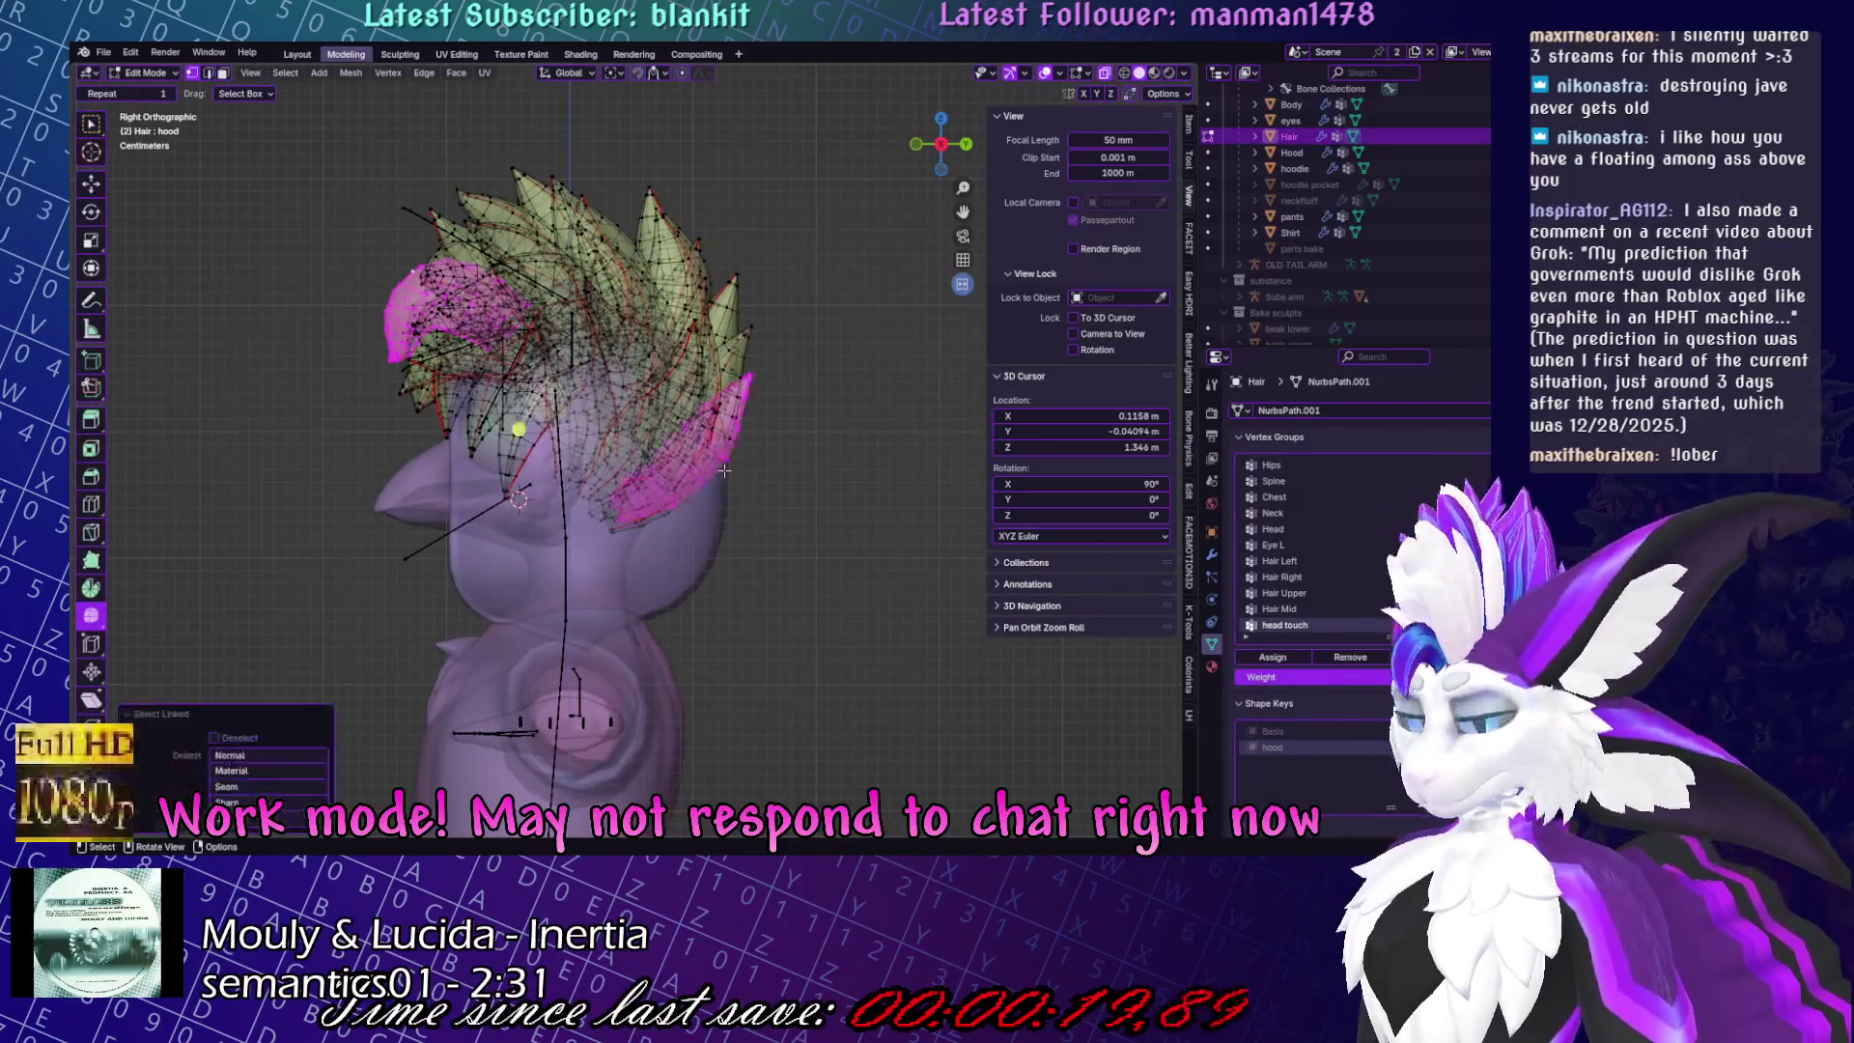
# Select the linked hair strands at the back of the head.
pyautogui.press('l')
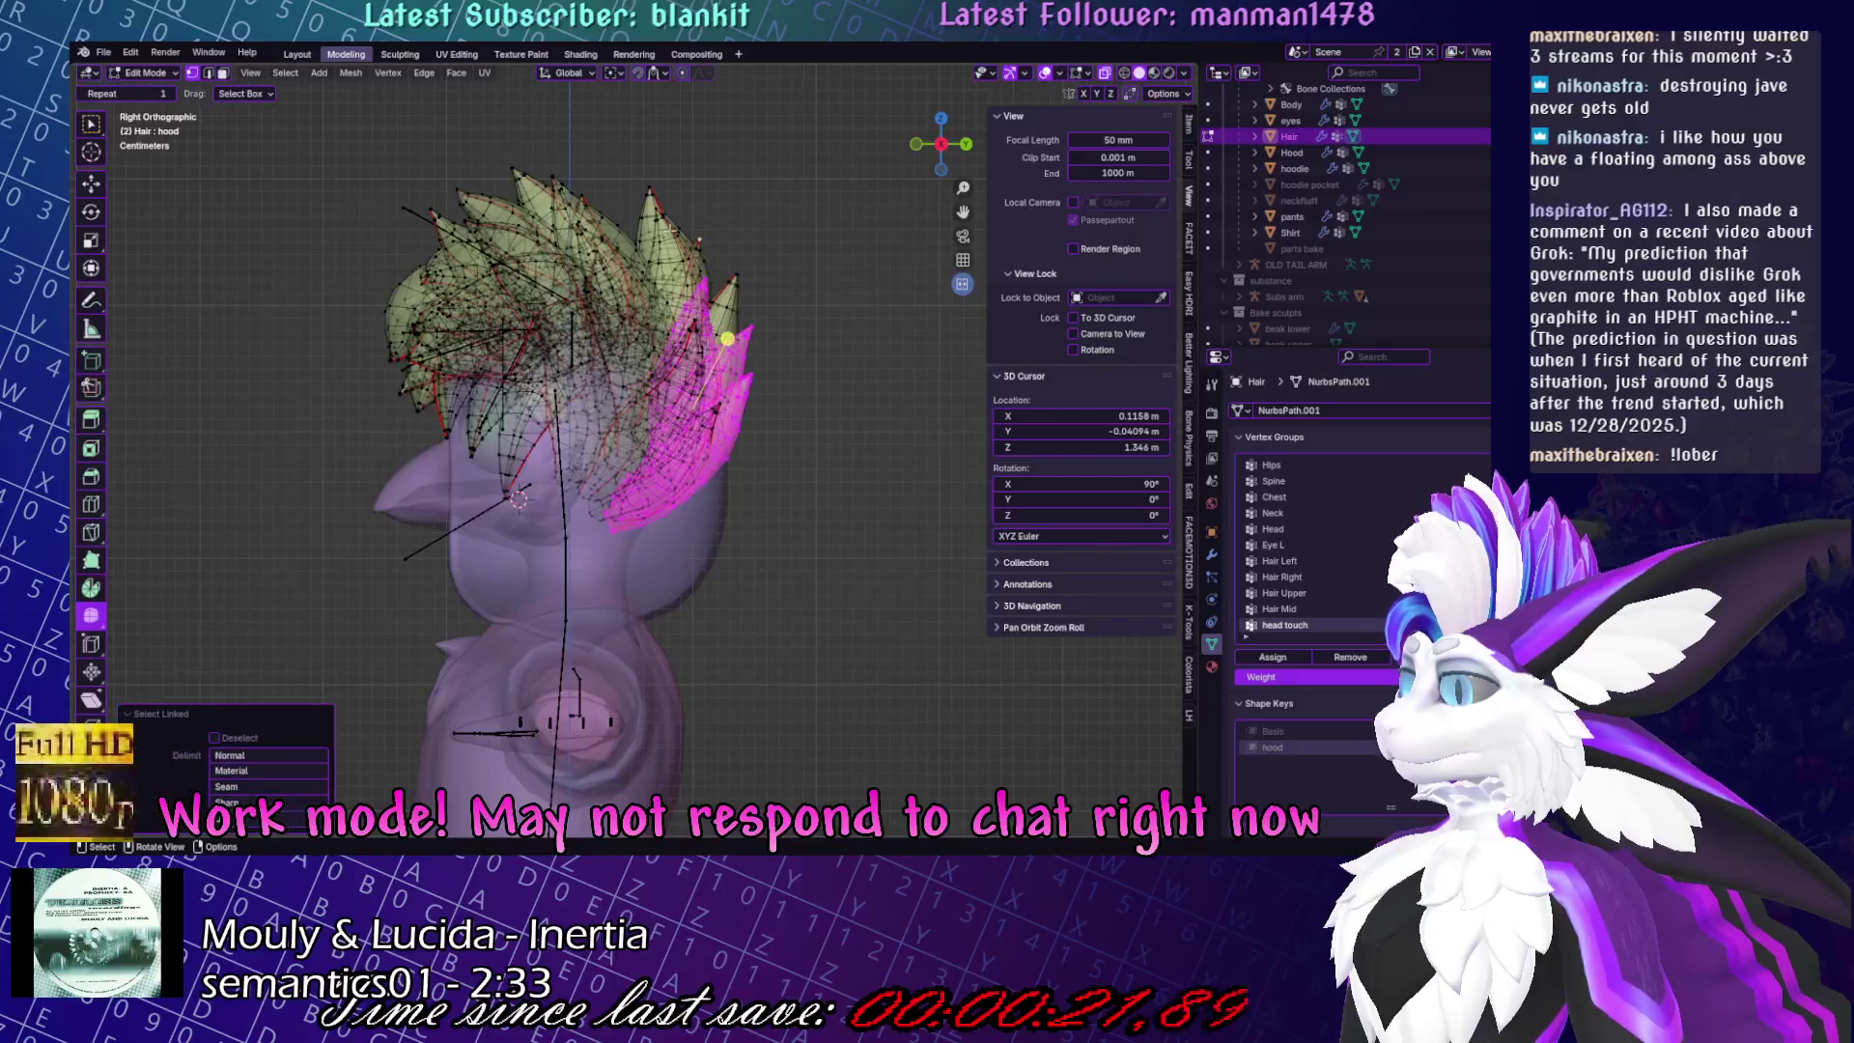
pyautogui.press('l')
pyautogui.press('l')
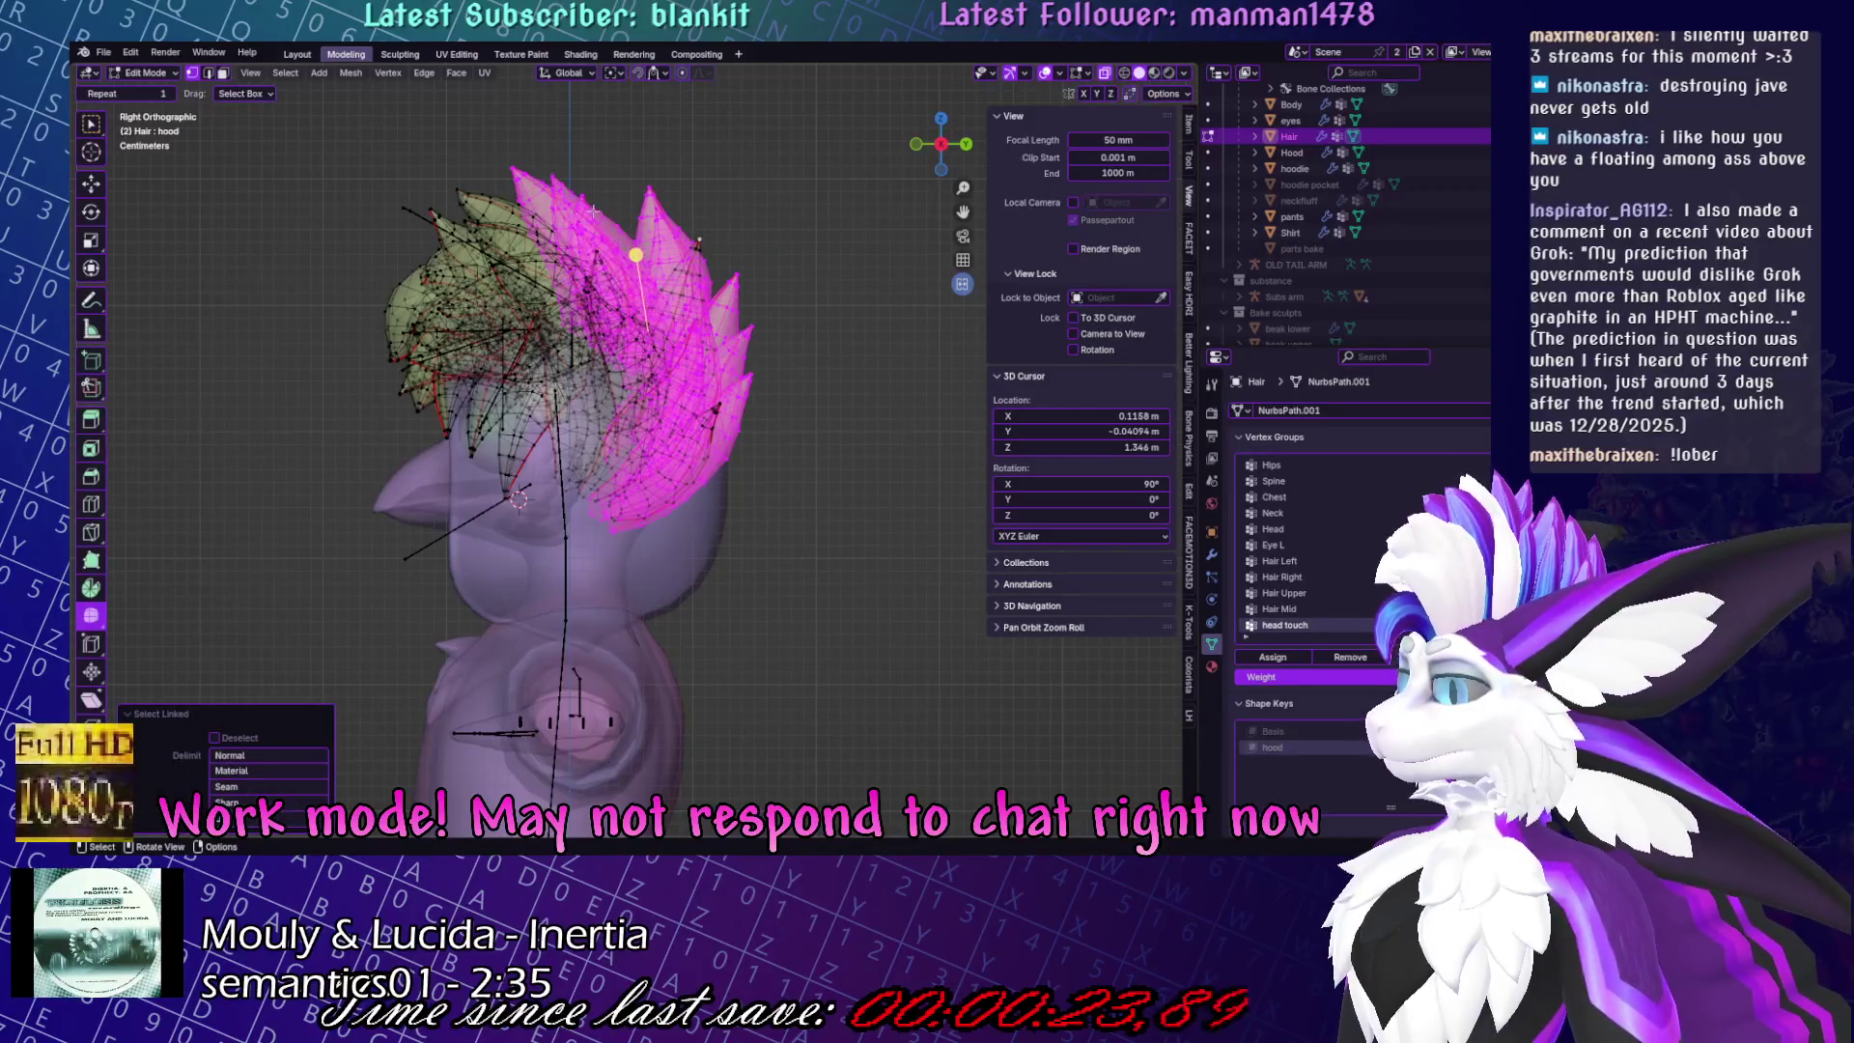
pyautogui.hotkey('ctrl', 'z')
pyautogui.hotkey('ctrl', 'shift', 'z')
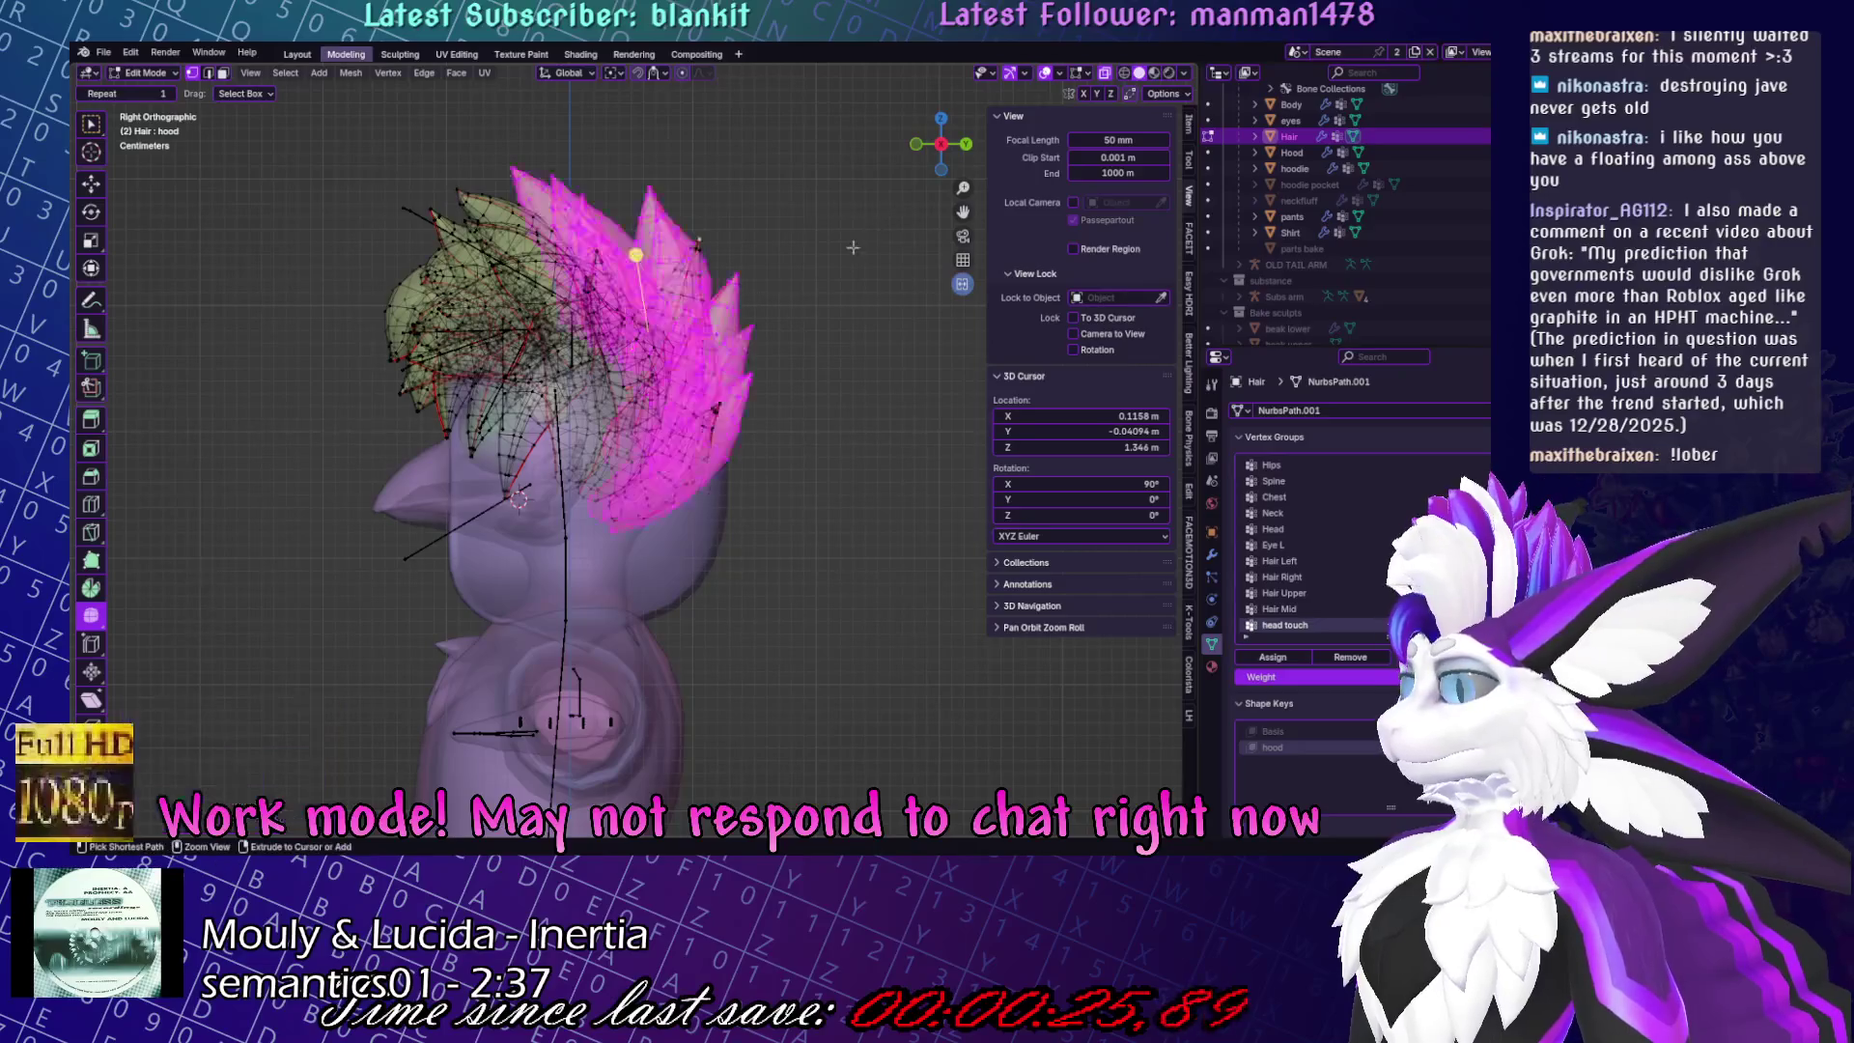
pyautogui.press('l')
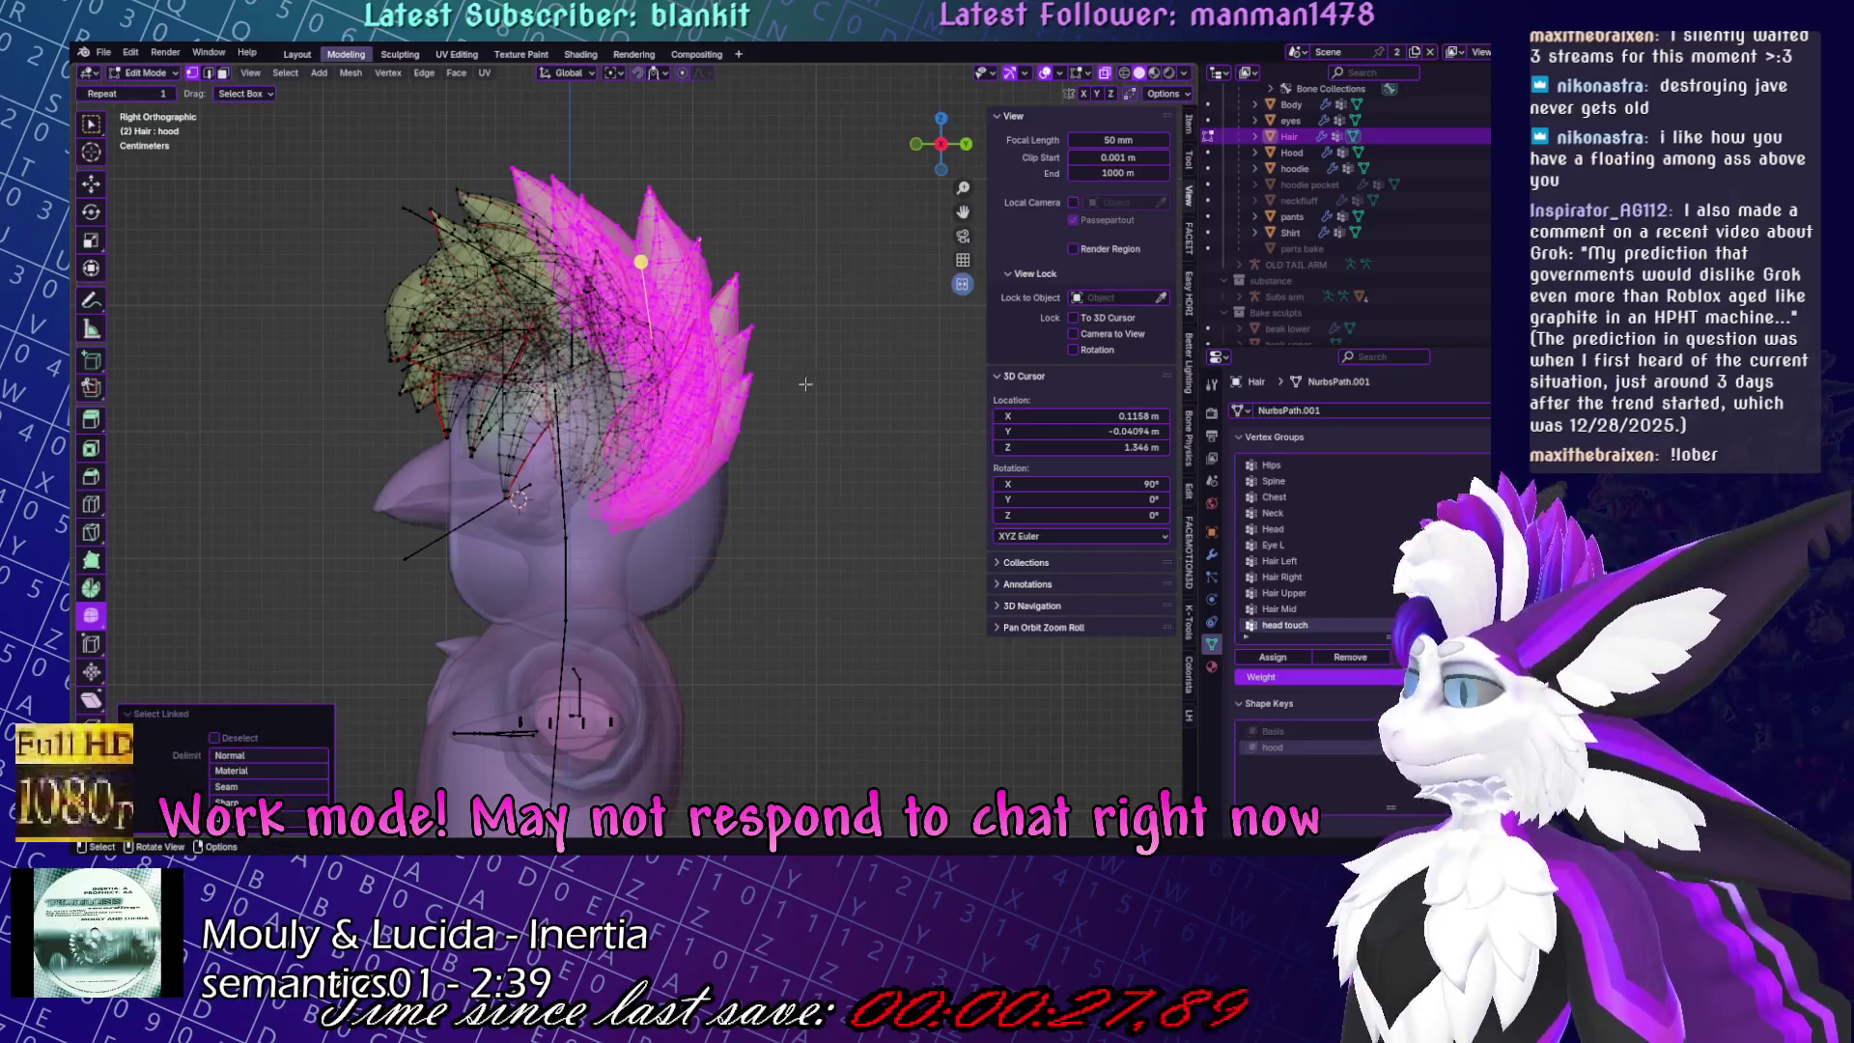
# Scale the selected back strands down to 0.503 and leave Edit Mode.
pyautogui.press('g')
pyautogui.press('Return')
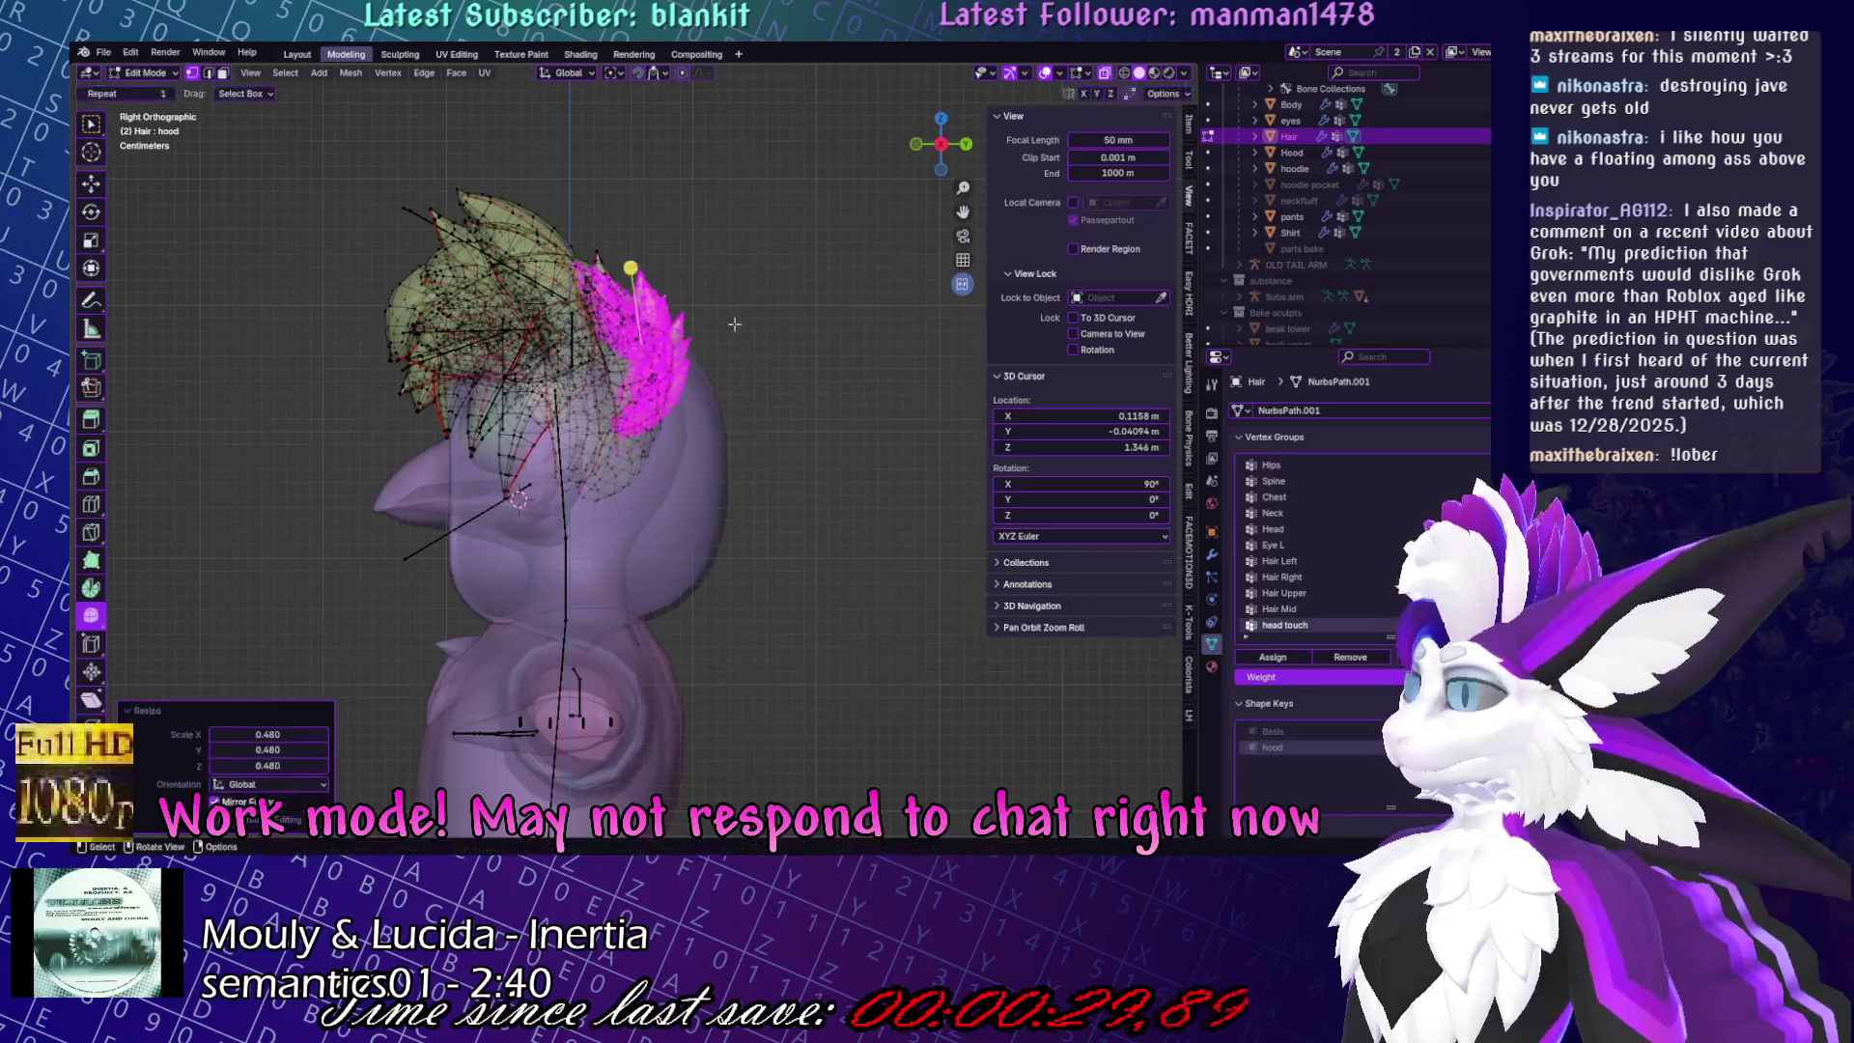
pyautogui.press('g')
pyautogui.press('z')
pyautogui.press('Return')
pyautogui.press('s')
pyautogui.press('Return')
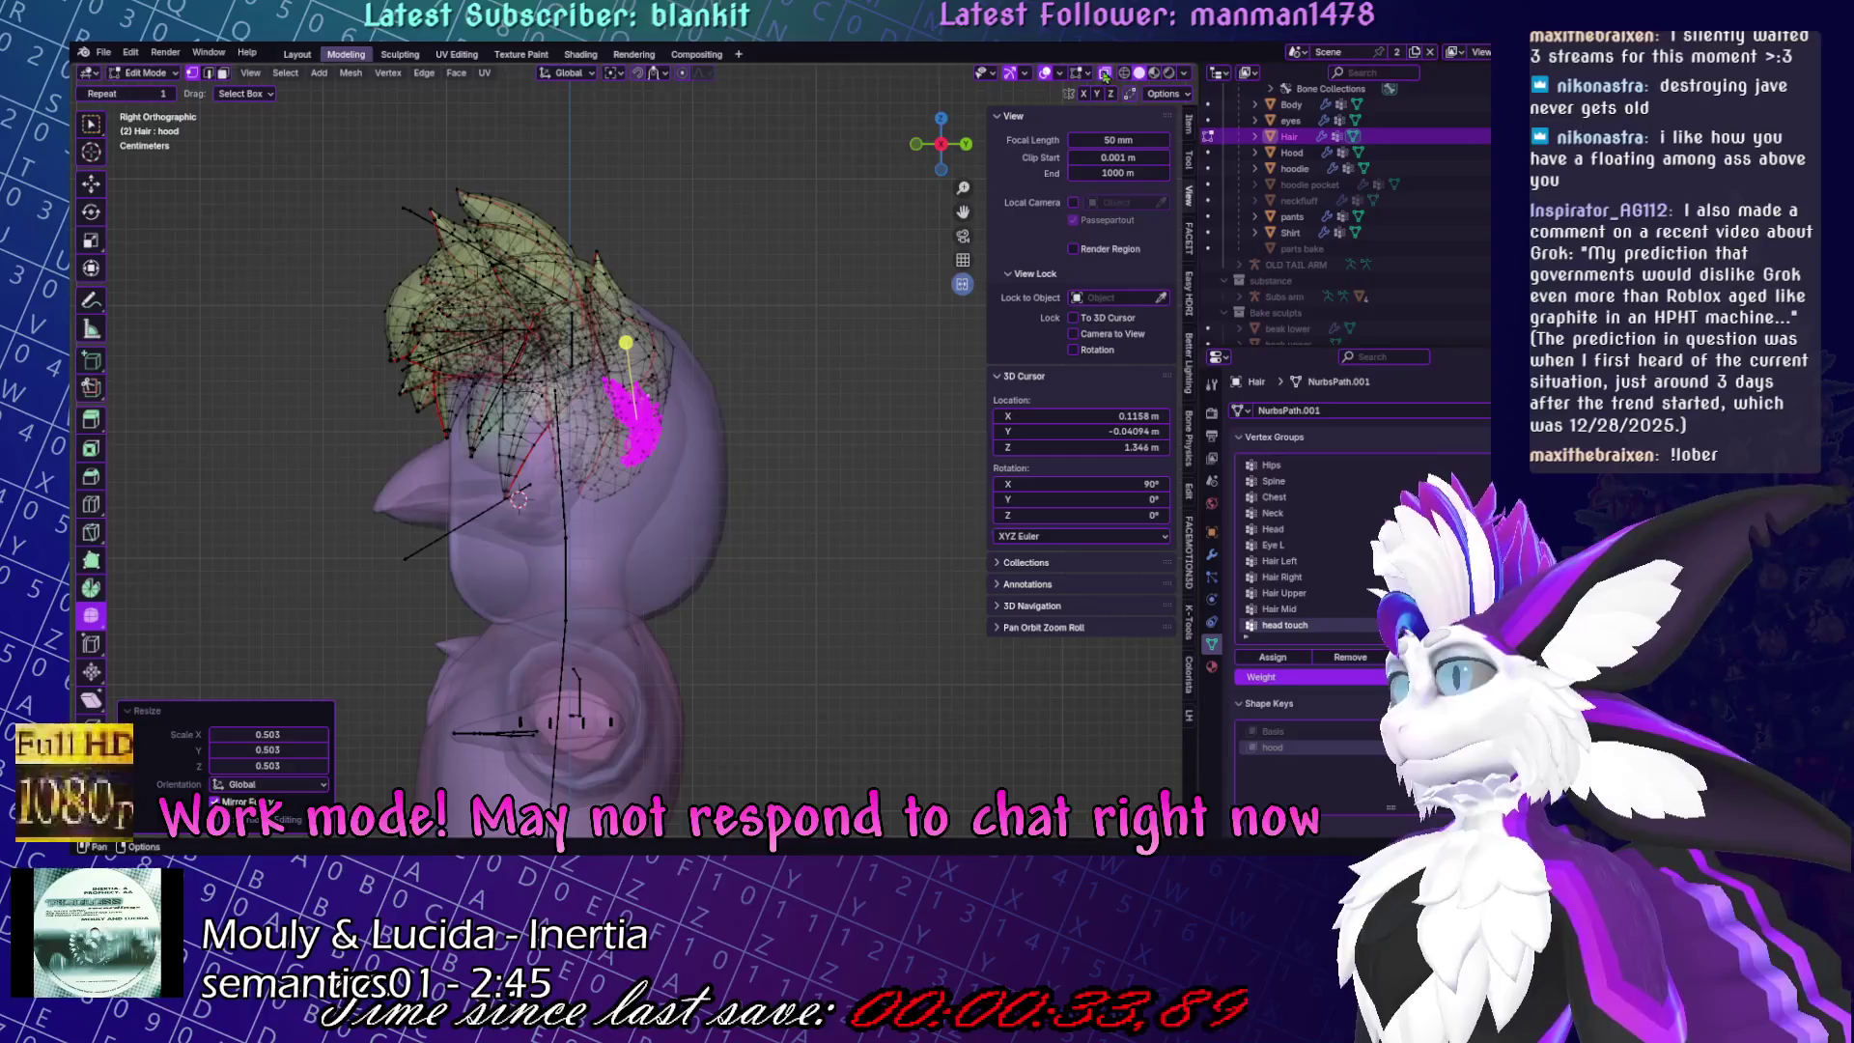
pyautogui.moveTo(869, 222)
pyautogui.mouseDown(button='middle')
pyautogui.moveTo(770, 201)
pyautogui.moveTo(816, 234)
pyautogui.moveTo(804, 295)
pyautogui.mouseUp(button='middle')
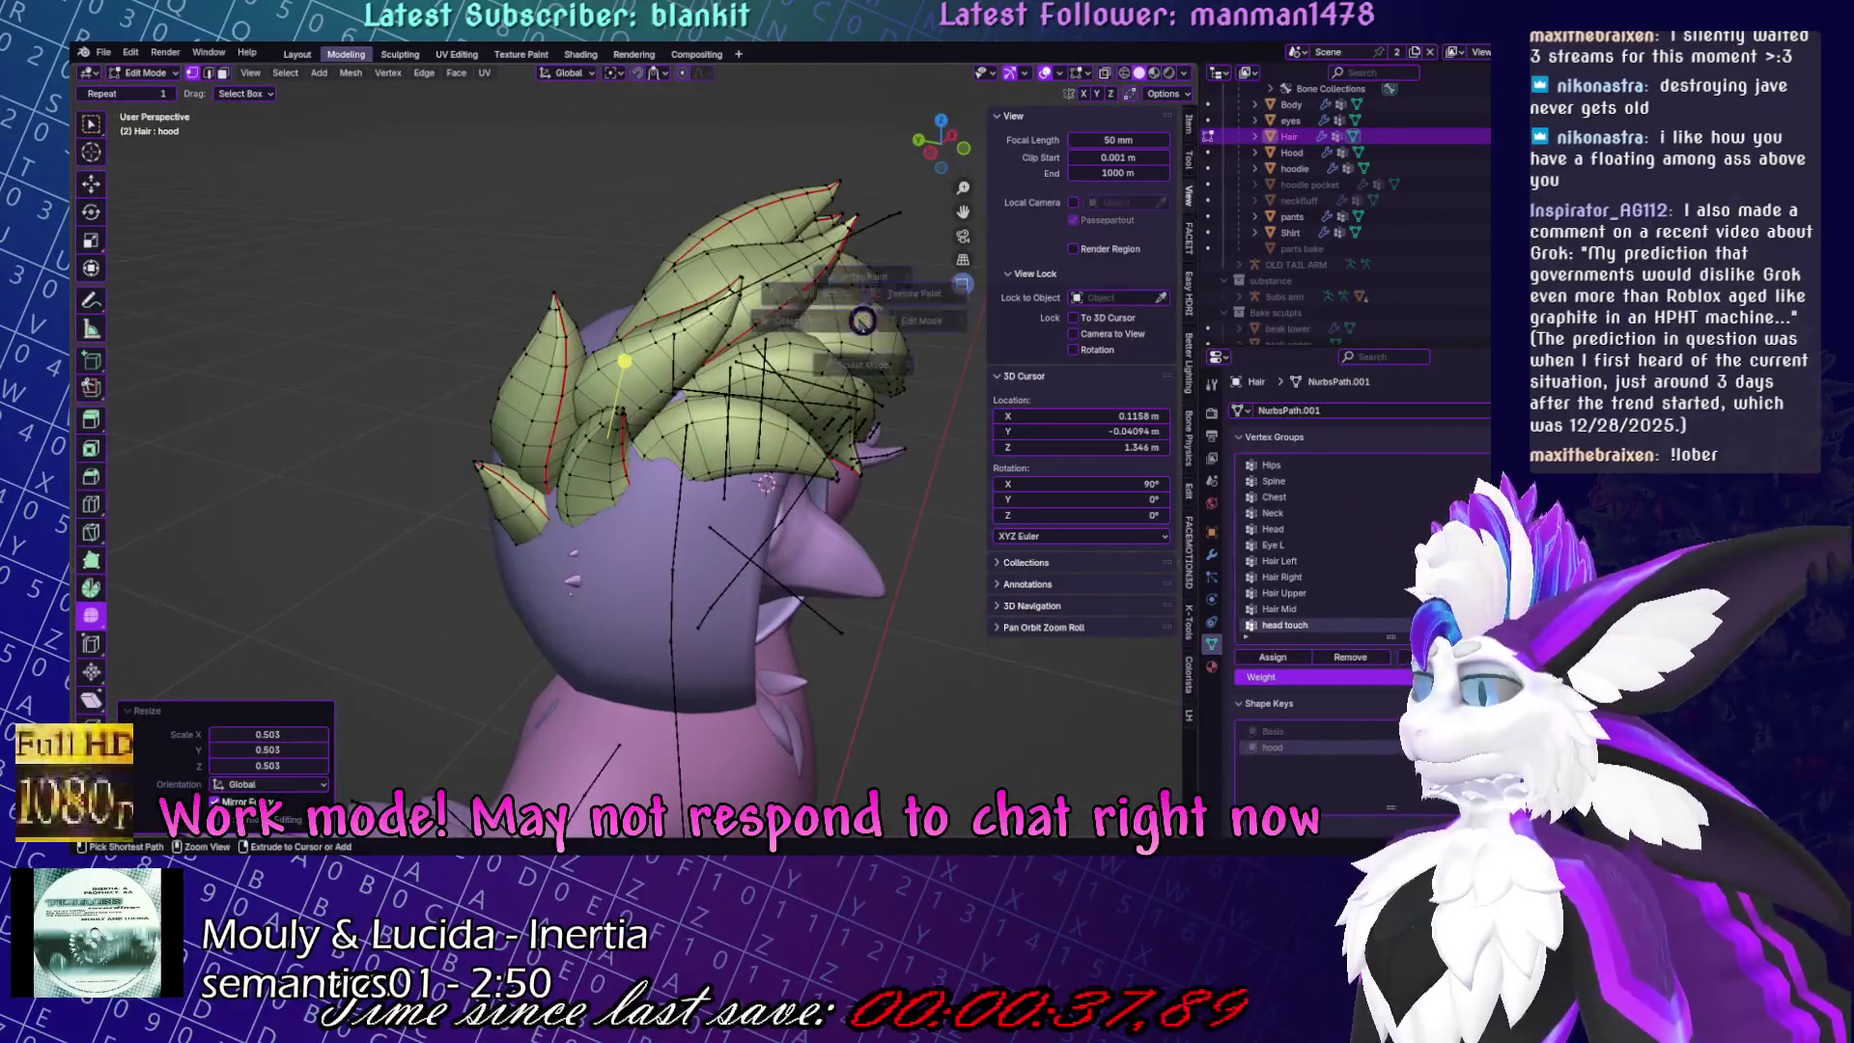
pyautogui.press('Tab')
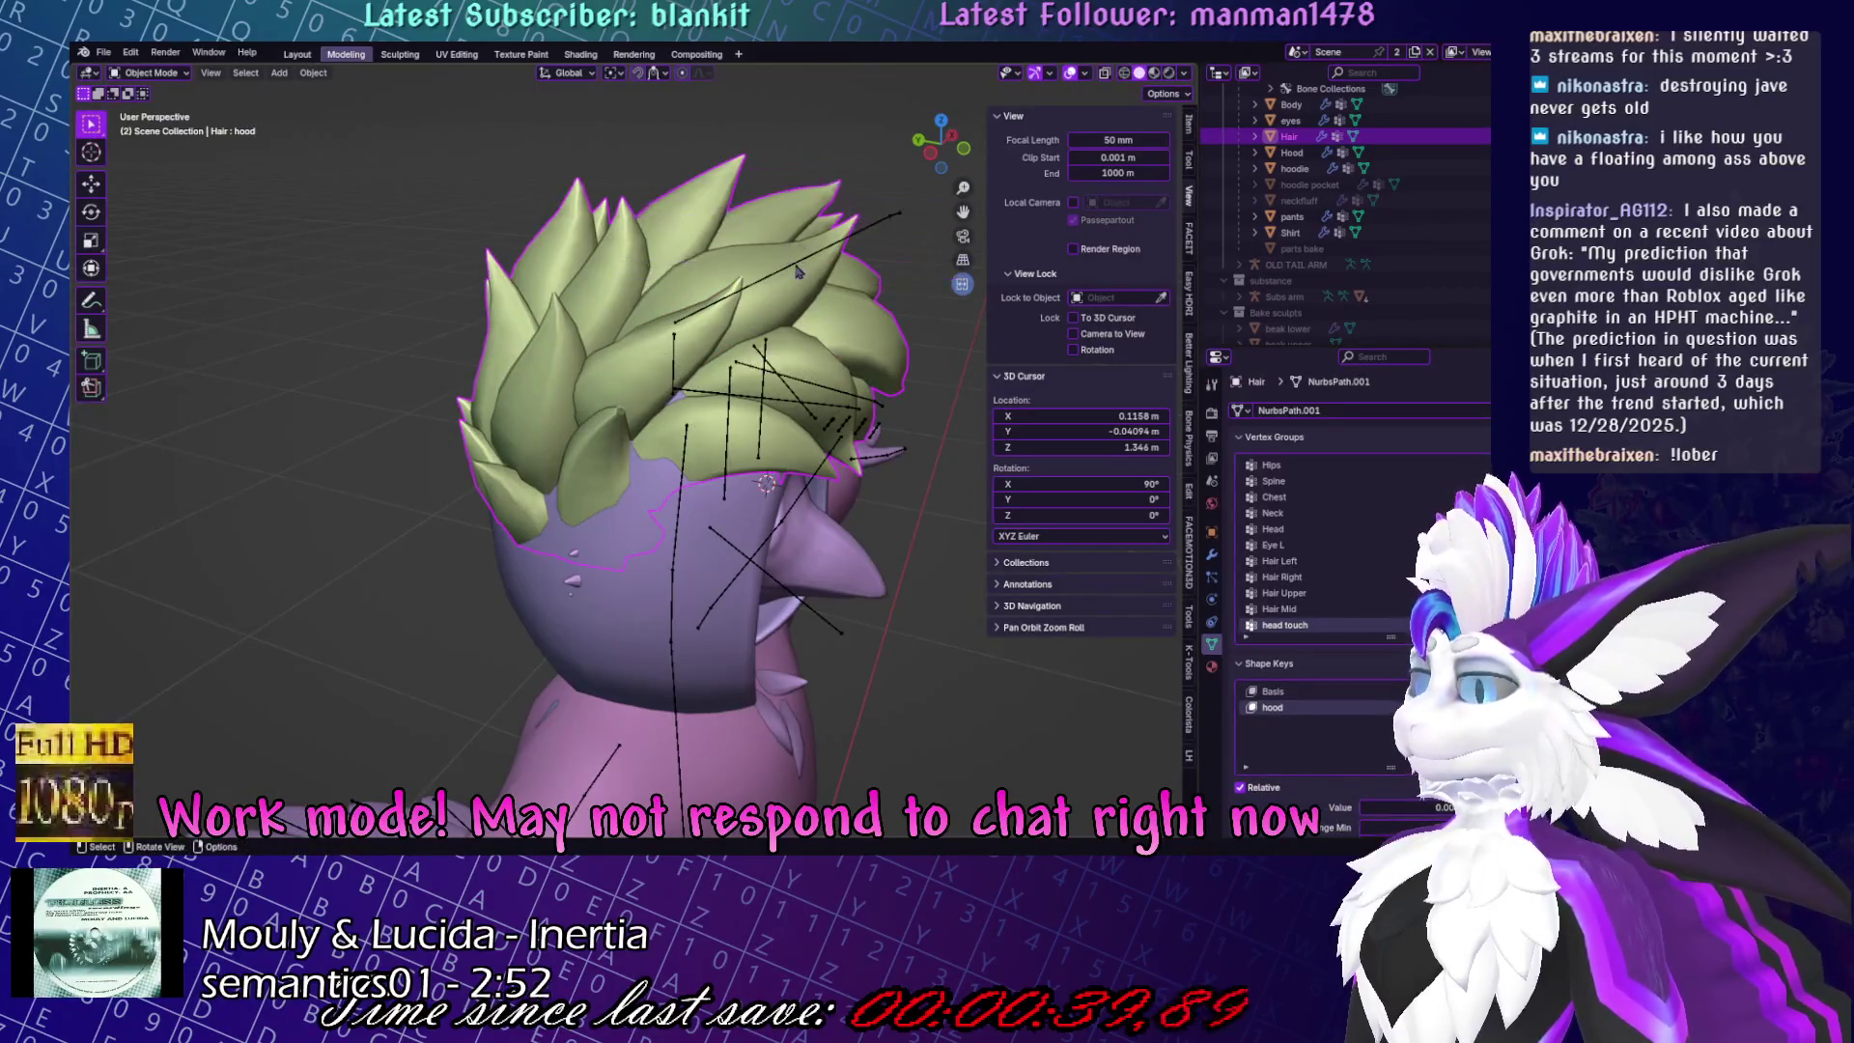
# Pose the hair armature by rotating the Hair Upper and hair root bones.
pyautogui.click(804, 264)
pyautogui.hotkey('ctrl', 'Tab')
pyautogui.press('KP_3')
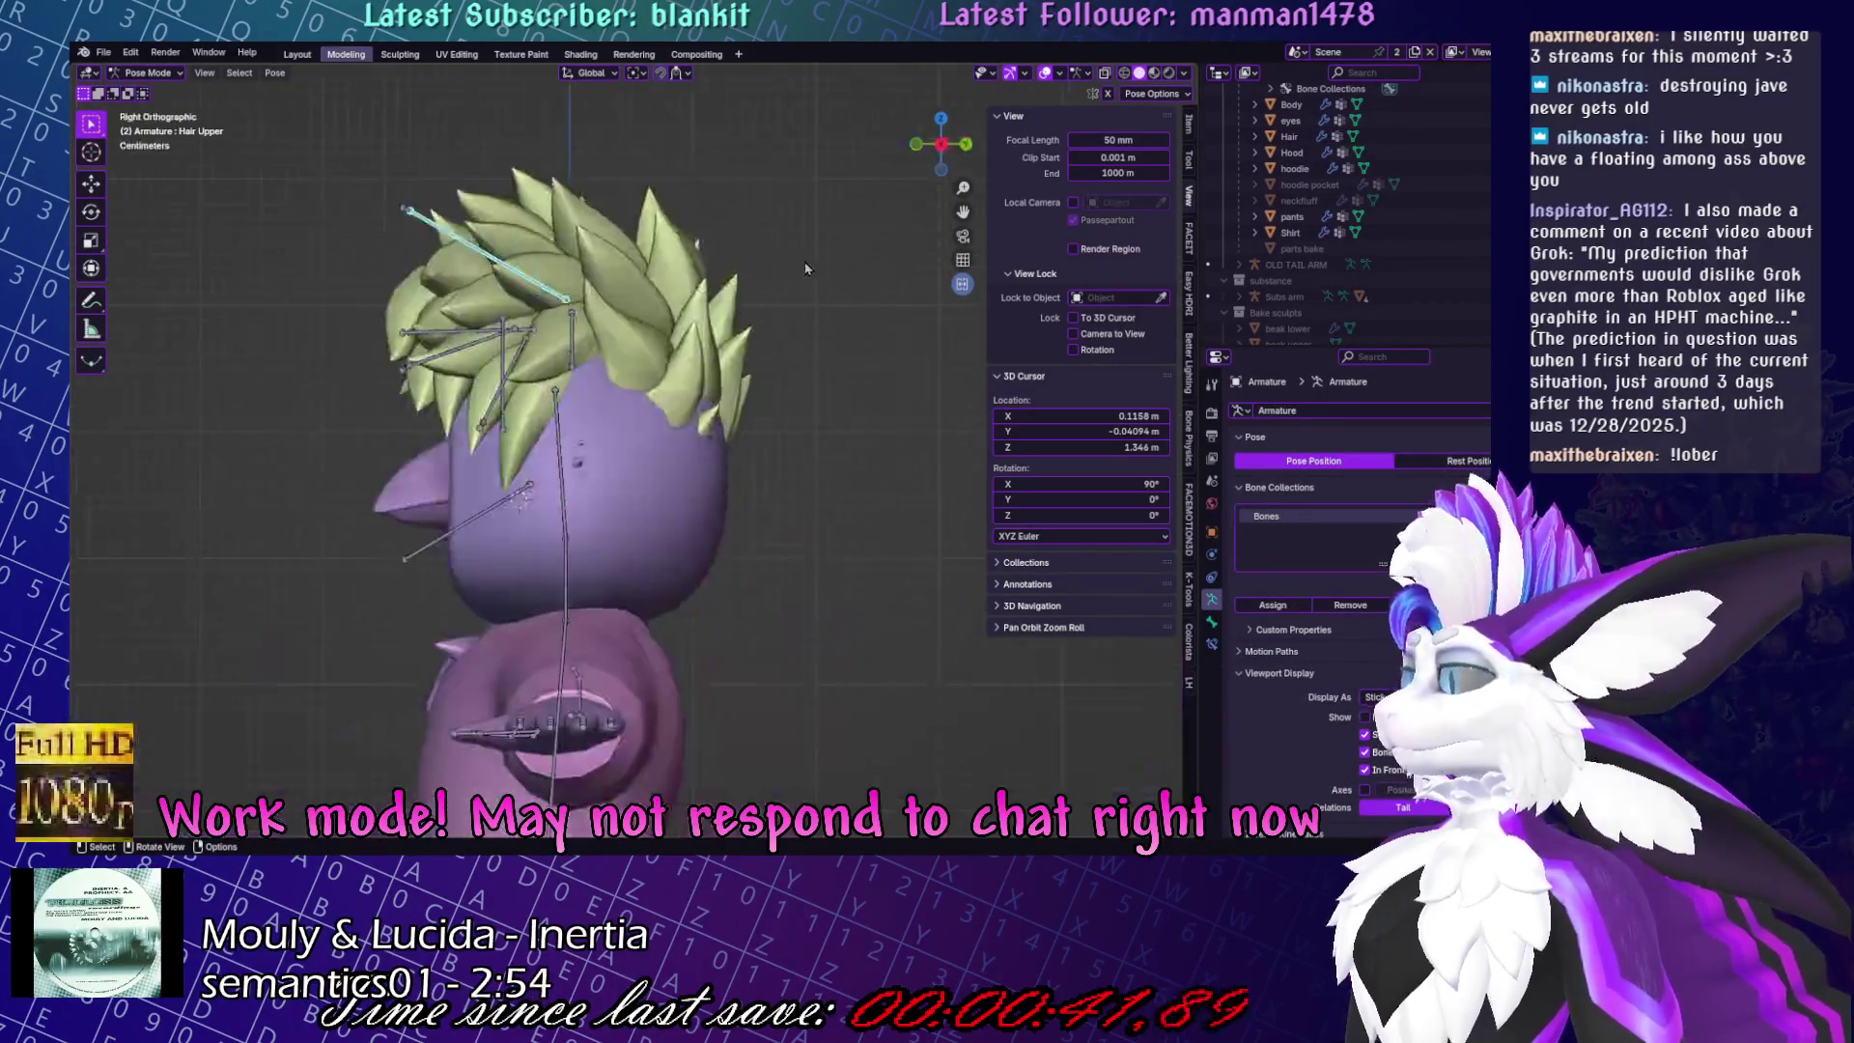
pyautogui.press('r')
pyautogui.click(727, 159)
pyautogui.keyDown('shift'); pyautogui.moveTo(566, 326); pyautogui.dragTo(645, 437, button='middle'); pyautogui.keyUp('shift')
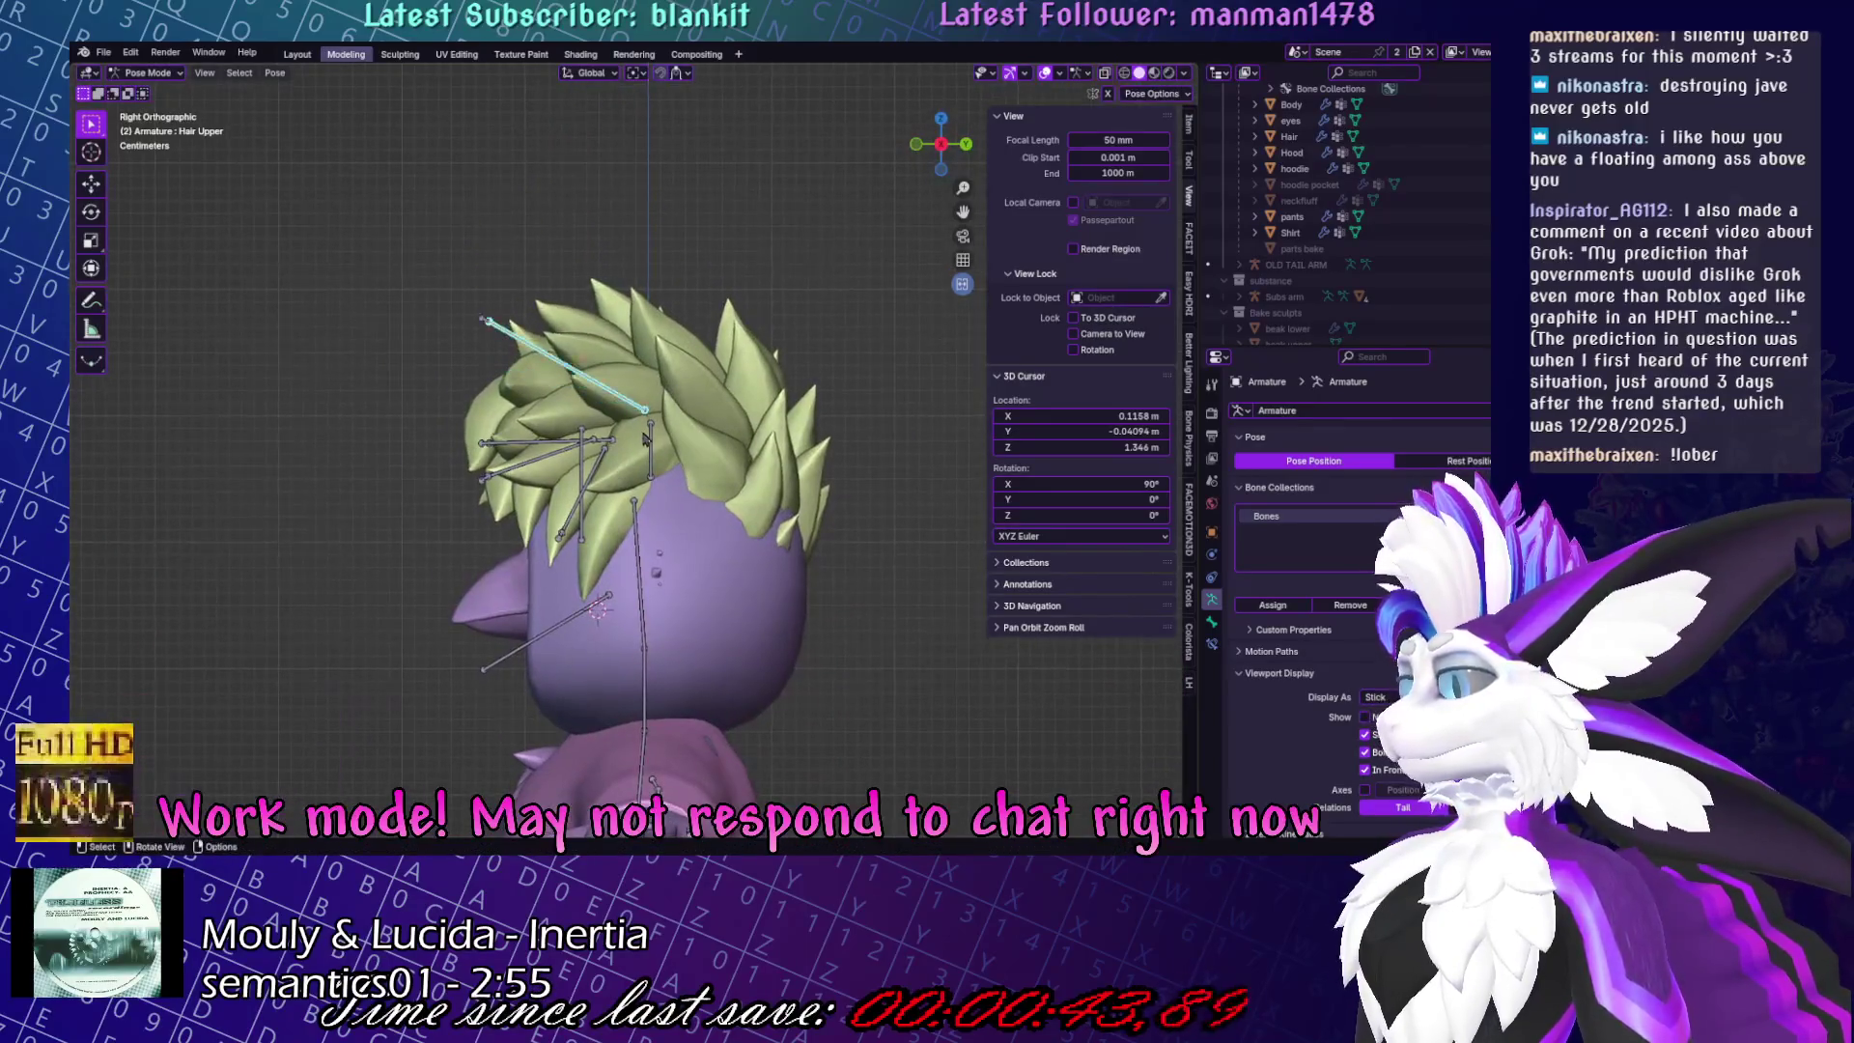
pyautogui.press('r')
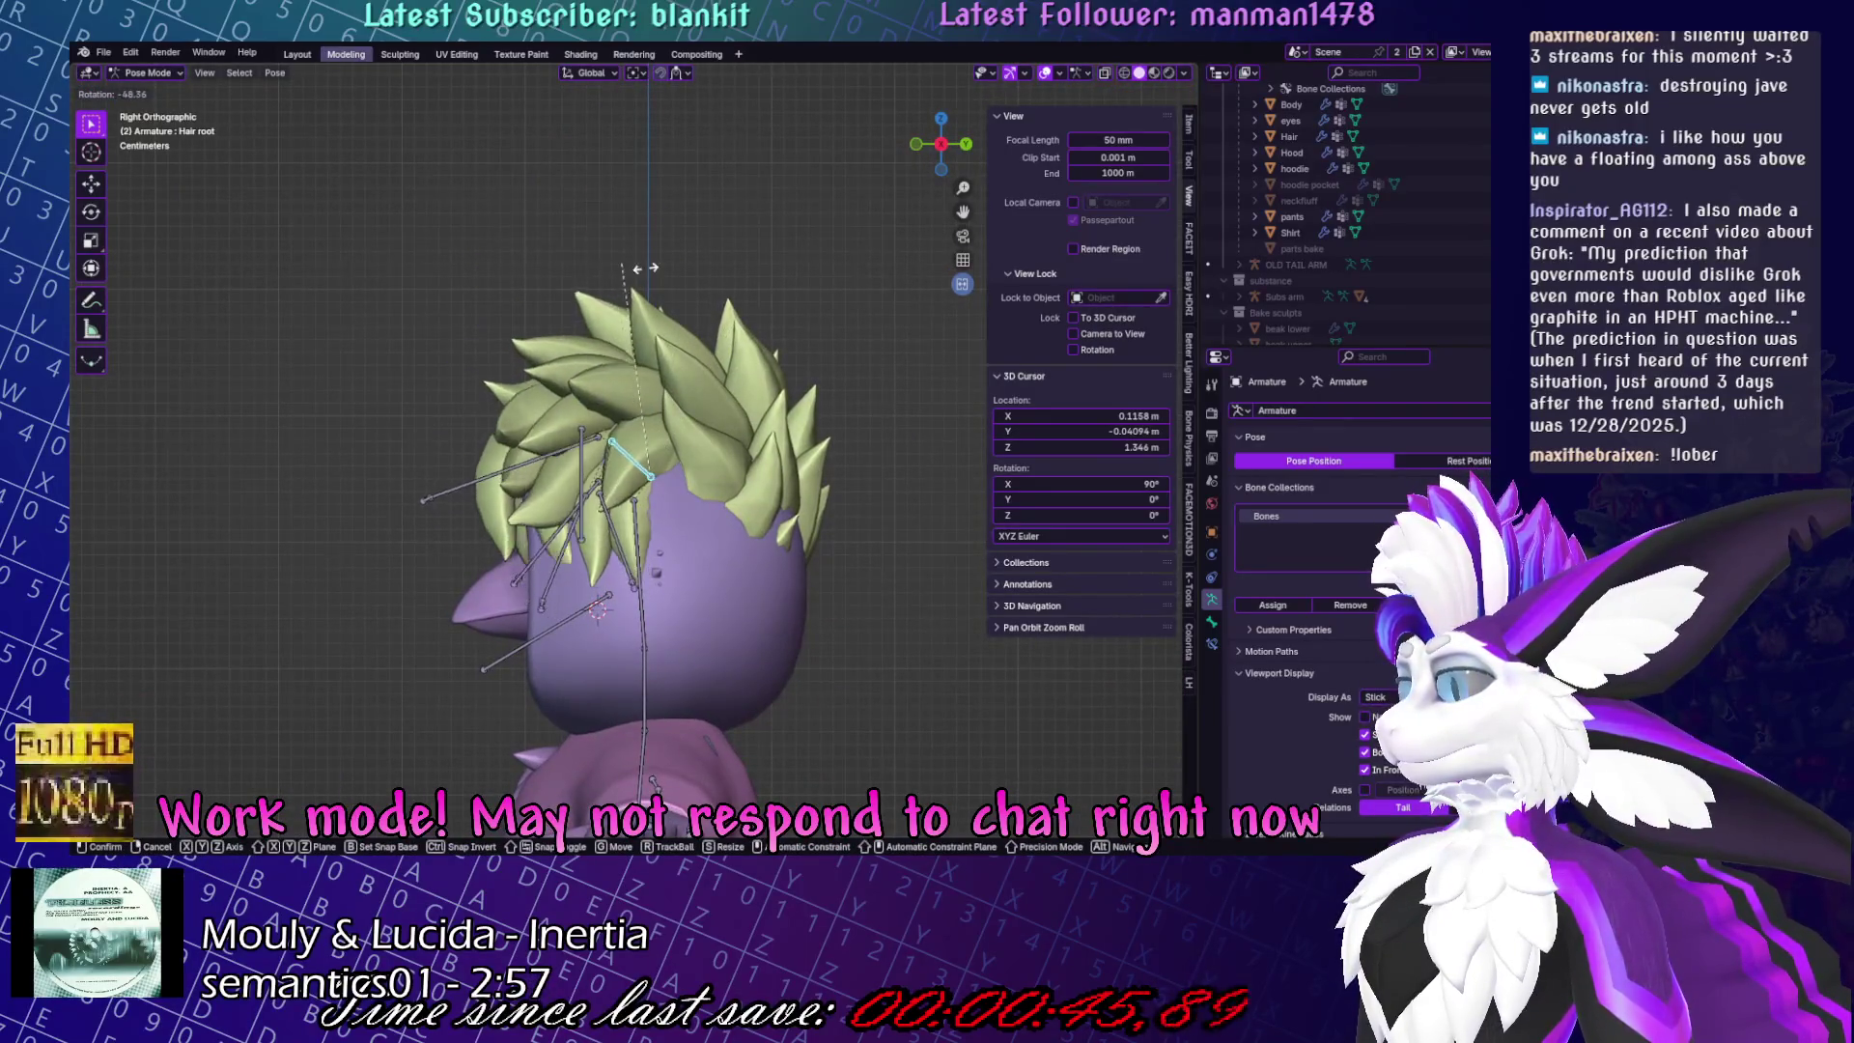
pyautogui.click(820, 444)
pyautogui.moveTo(821, 444)
pyautogui.mouseDown(button='middle')
pyautogui.moveTo(687, 386)
pyautogui.moveTo(700, 396)
pyautogui.mouseUp(button='middle')
# Move the hair root bone 0.034 m lower, check side and front views, then select the Hair mesh.
pyautogui.press('g')
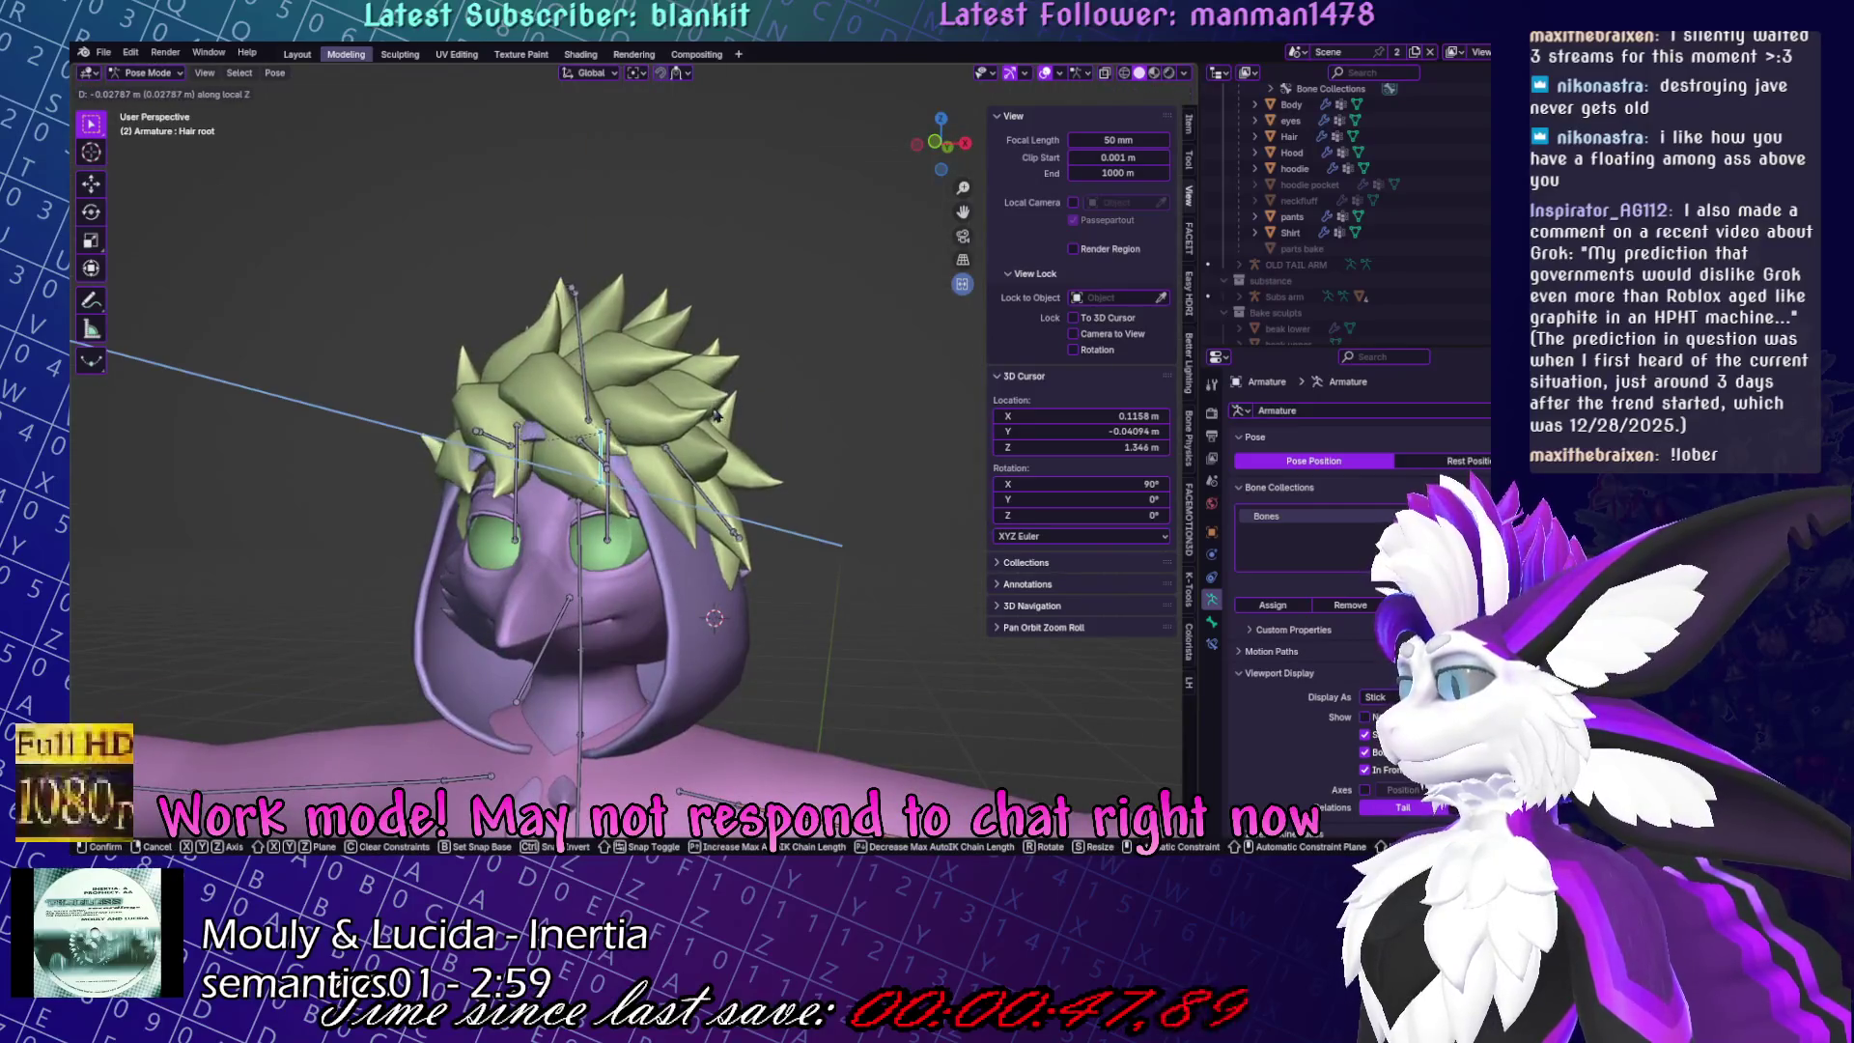
pyautogui.click(713, 407)
pyautogui.click(568, 348)
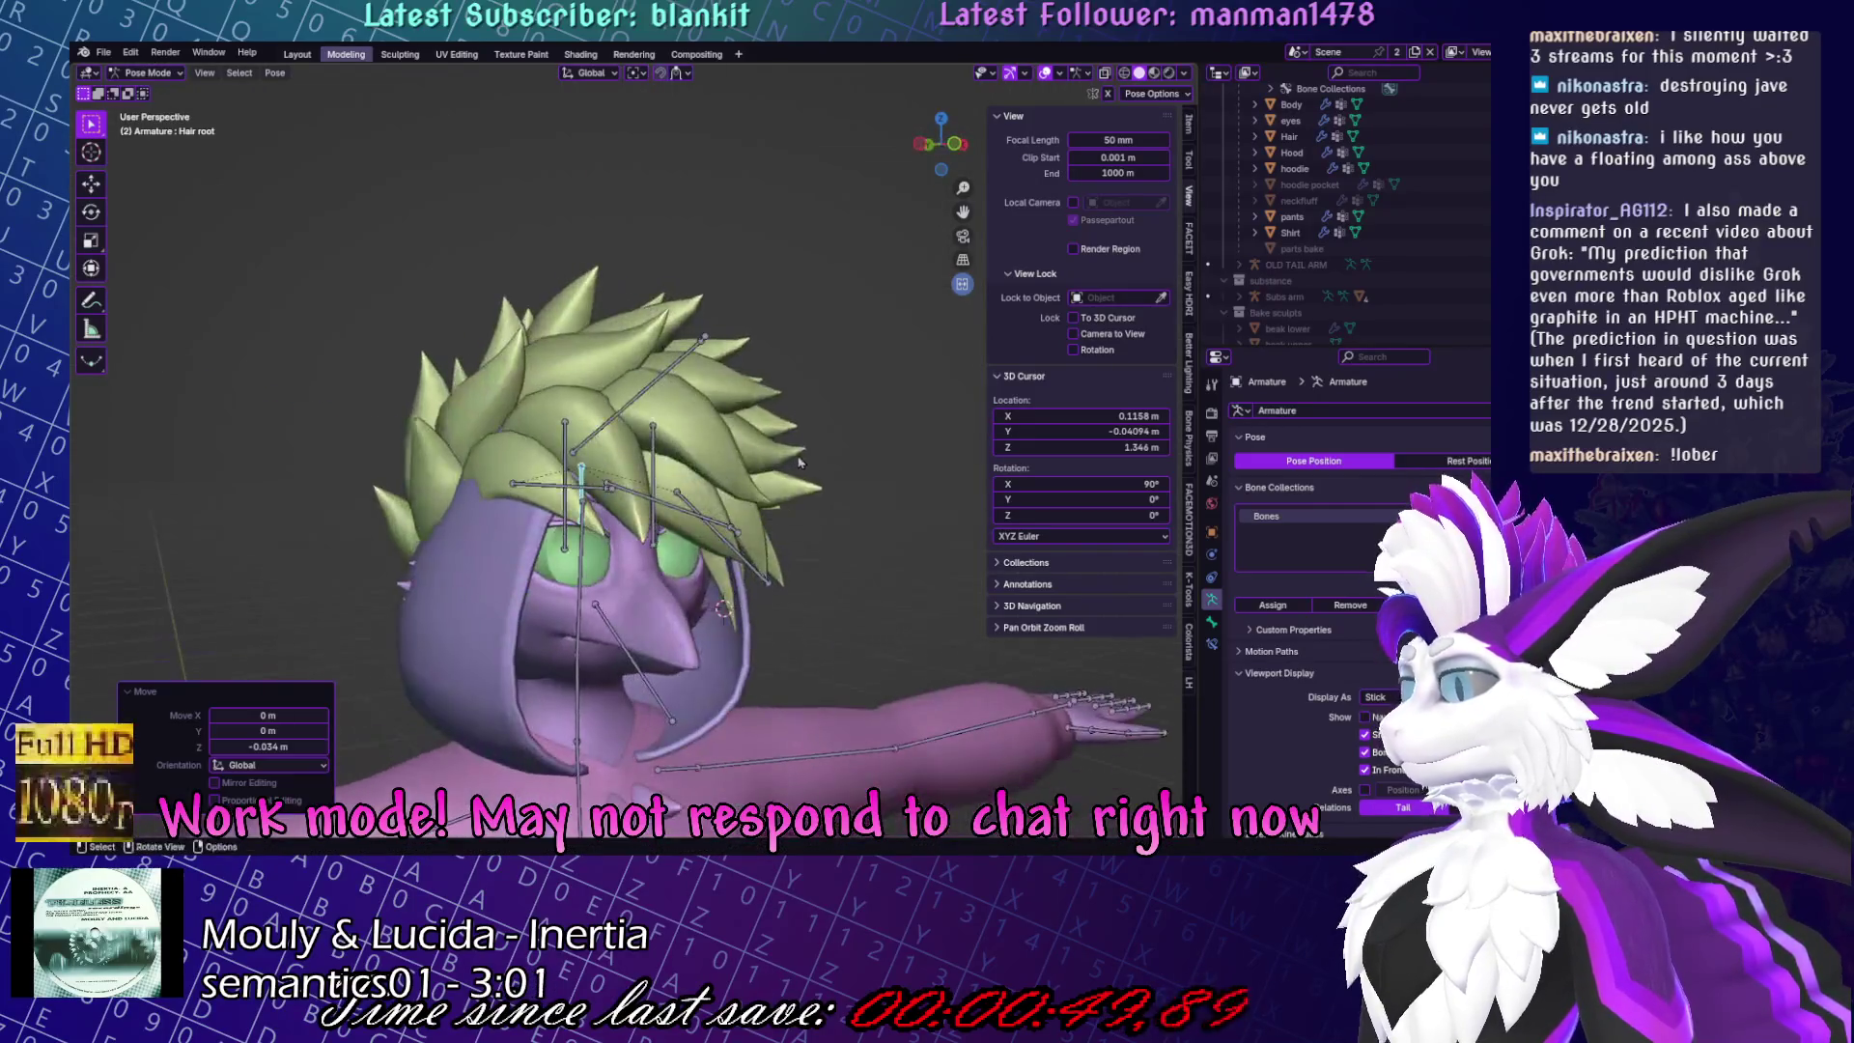
pyautogui.moveTo(568, 348); pyautogui.dragTo(876, 428, button='middle')
pyautogui.press('KP_3')
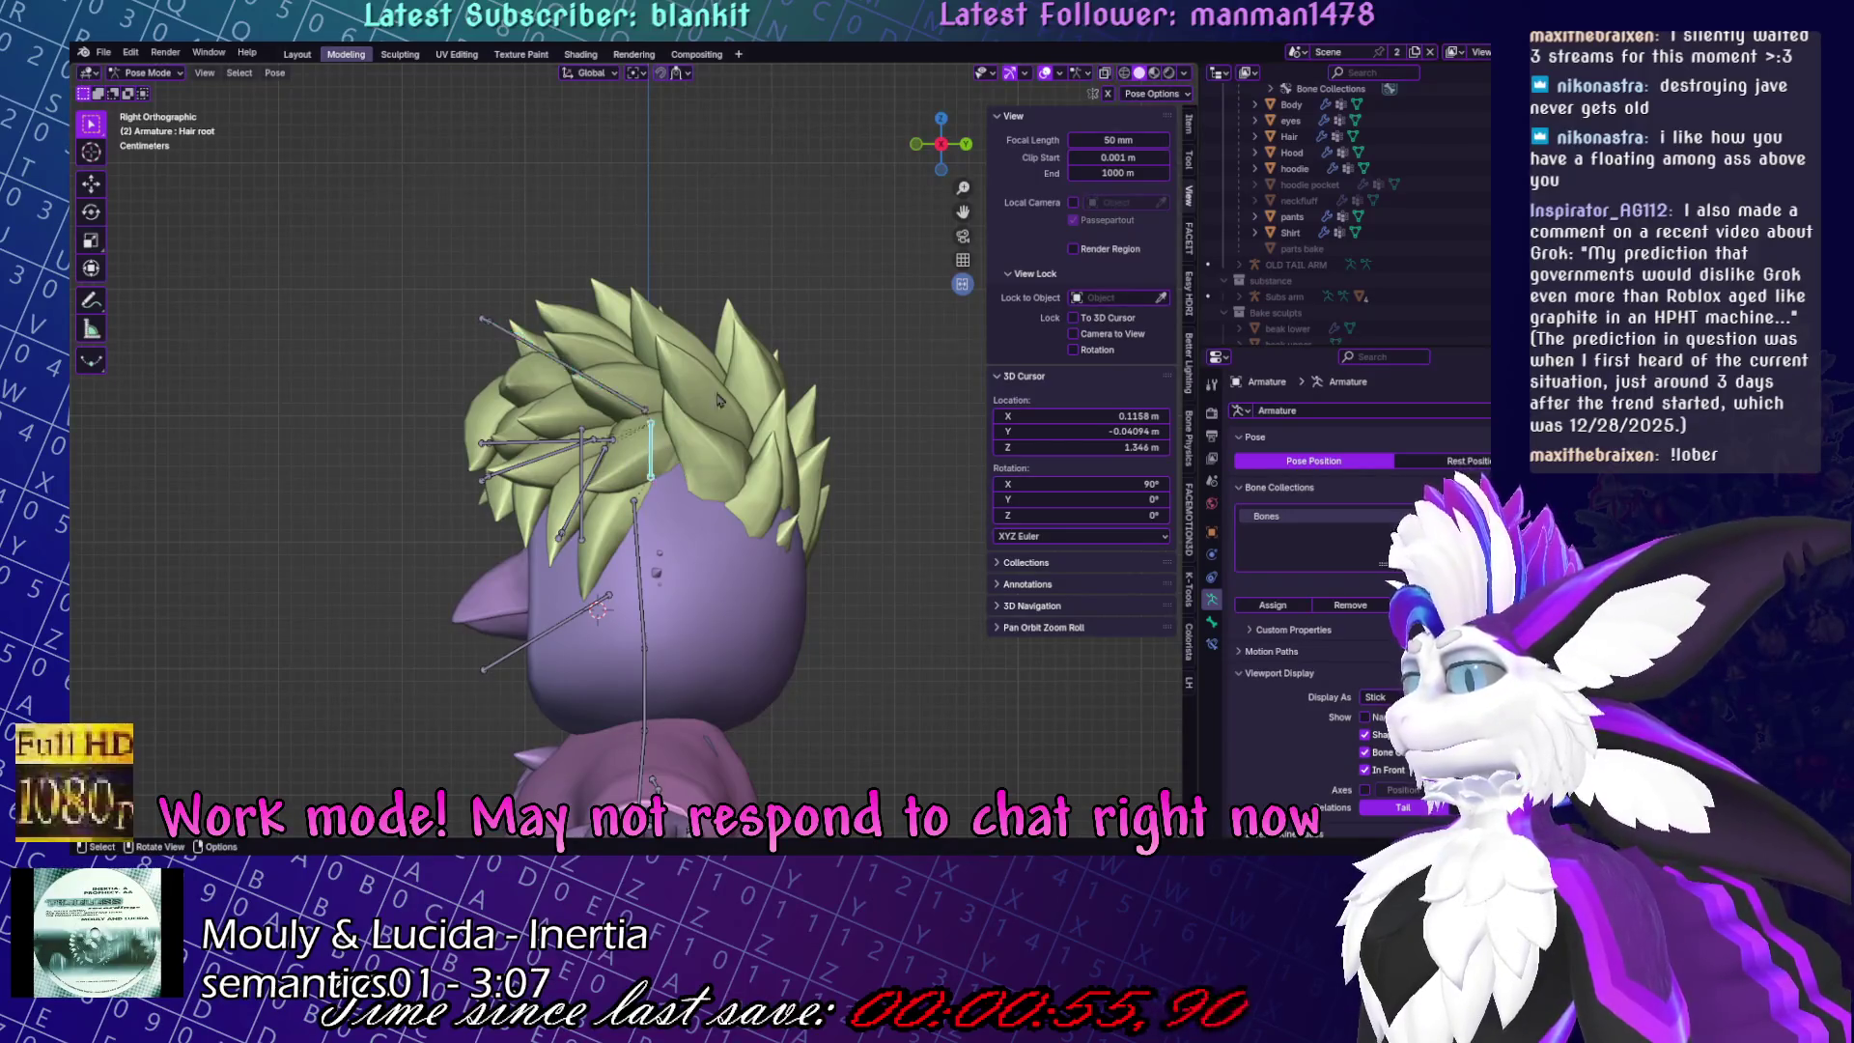
pyautogui.moveTo(718, 400)
pyautogui.mouseDown(button='middle')
pyautogui.moveTo(850, 317)
pyautogui.moveTo(756, 385)
pyautogui.mouseUp(button='middle')
pyautogui.press('KP_3')
pyautogui.press('Tab')
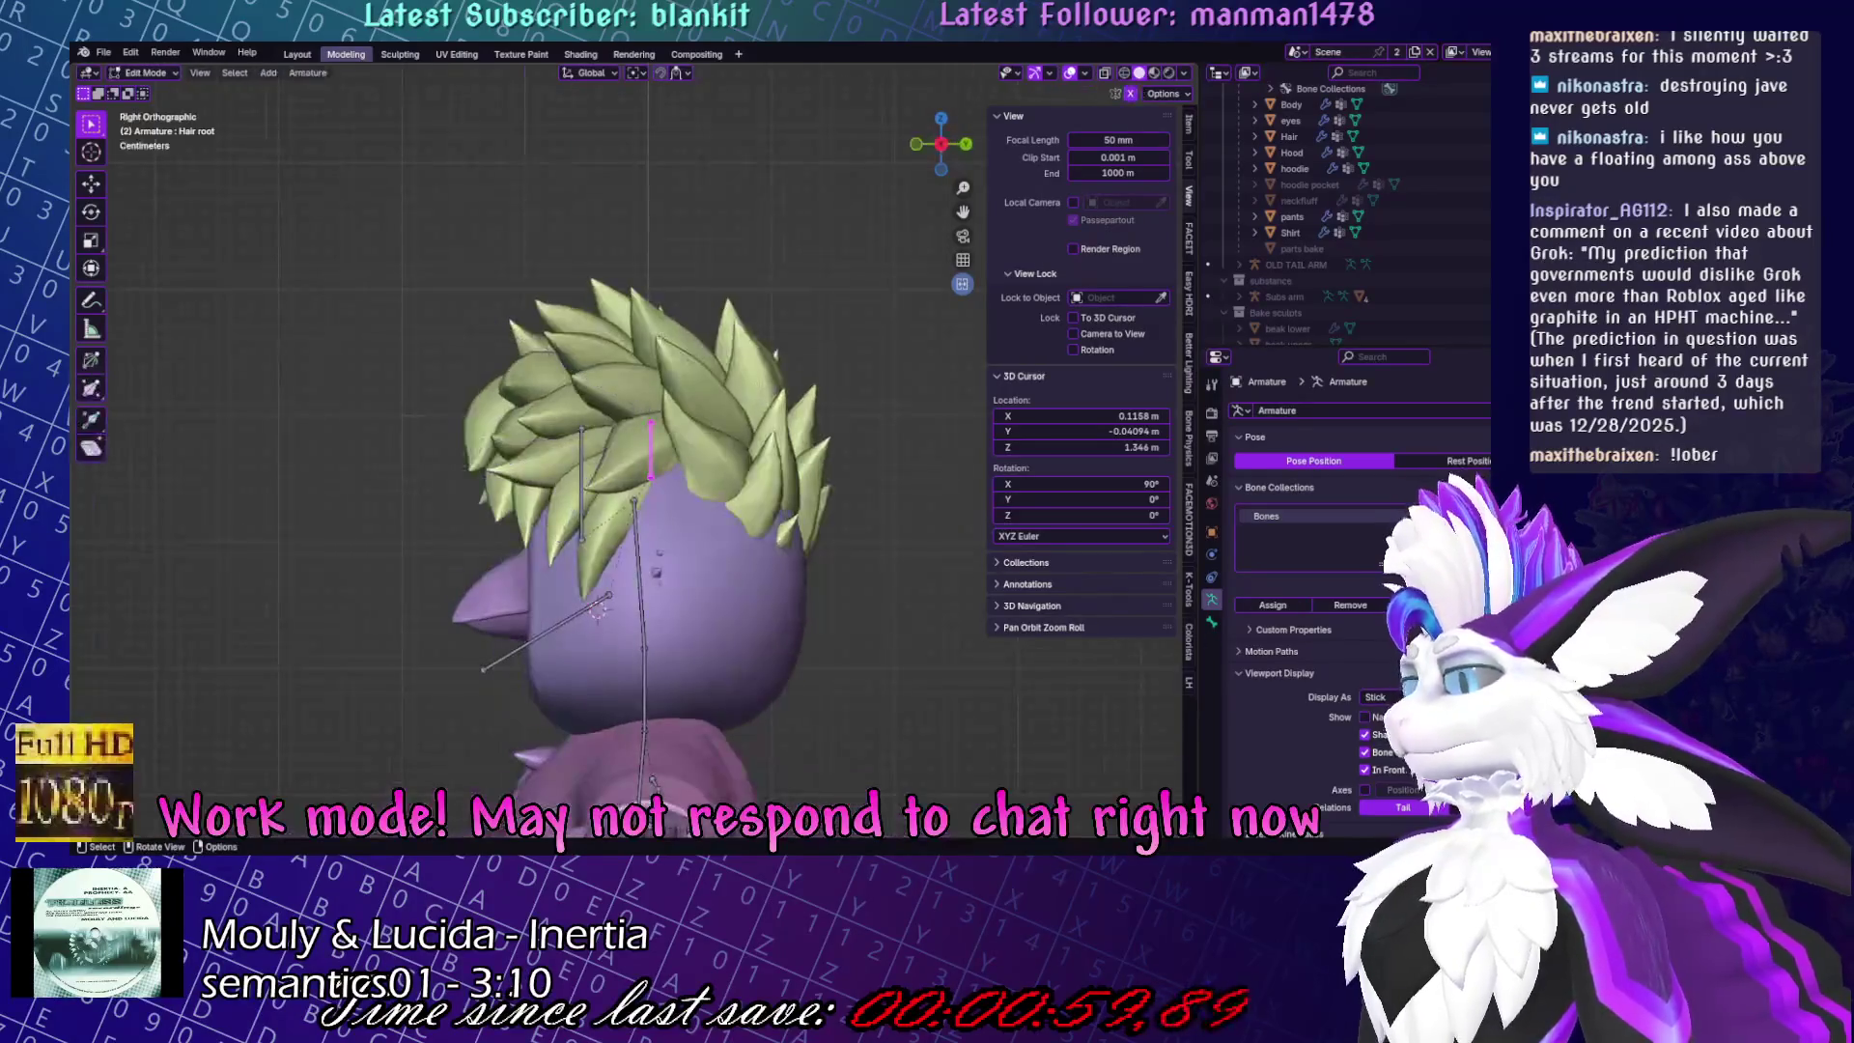
pyautogui.press('Tab')
pyautogui.click(685, 408)
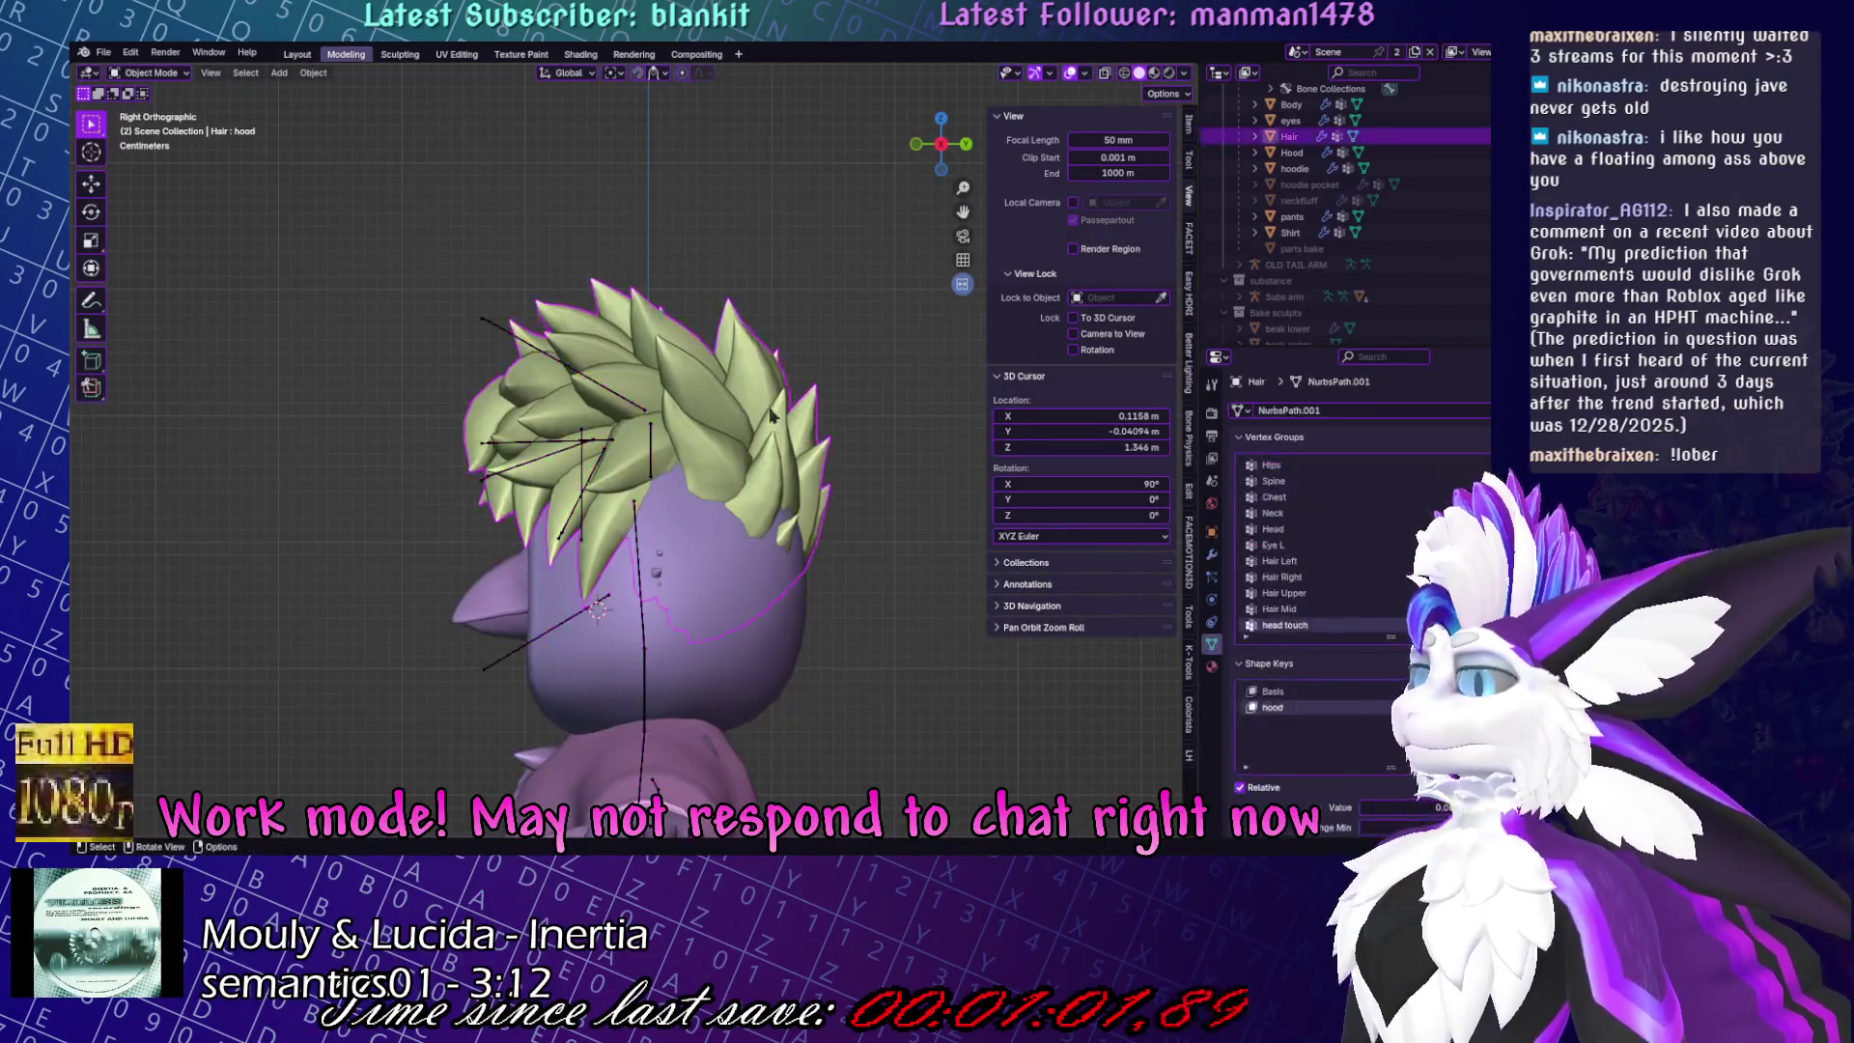
# In Edit Mode with X-ray on, select whole hair spikes with linked selection (L).
pyautogui.press('Tab')
pyautogui.press('l')
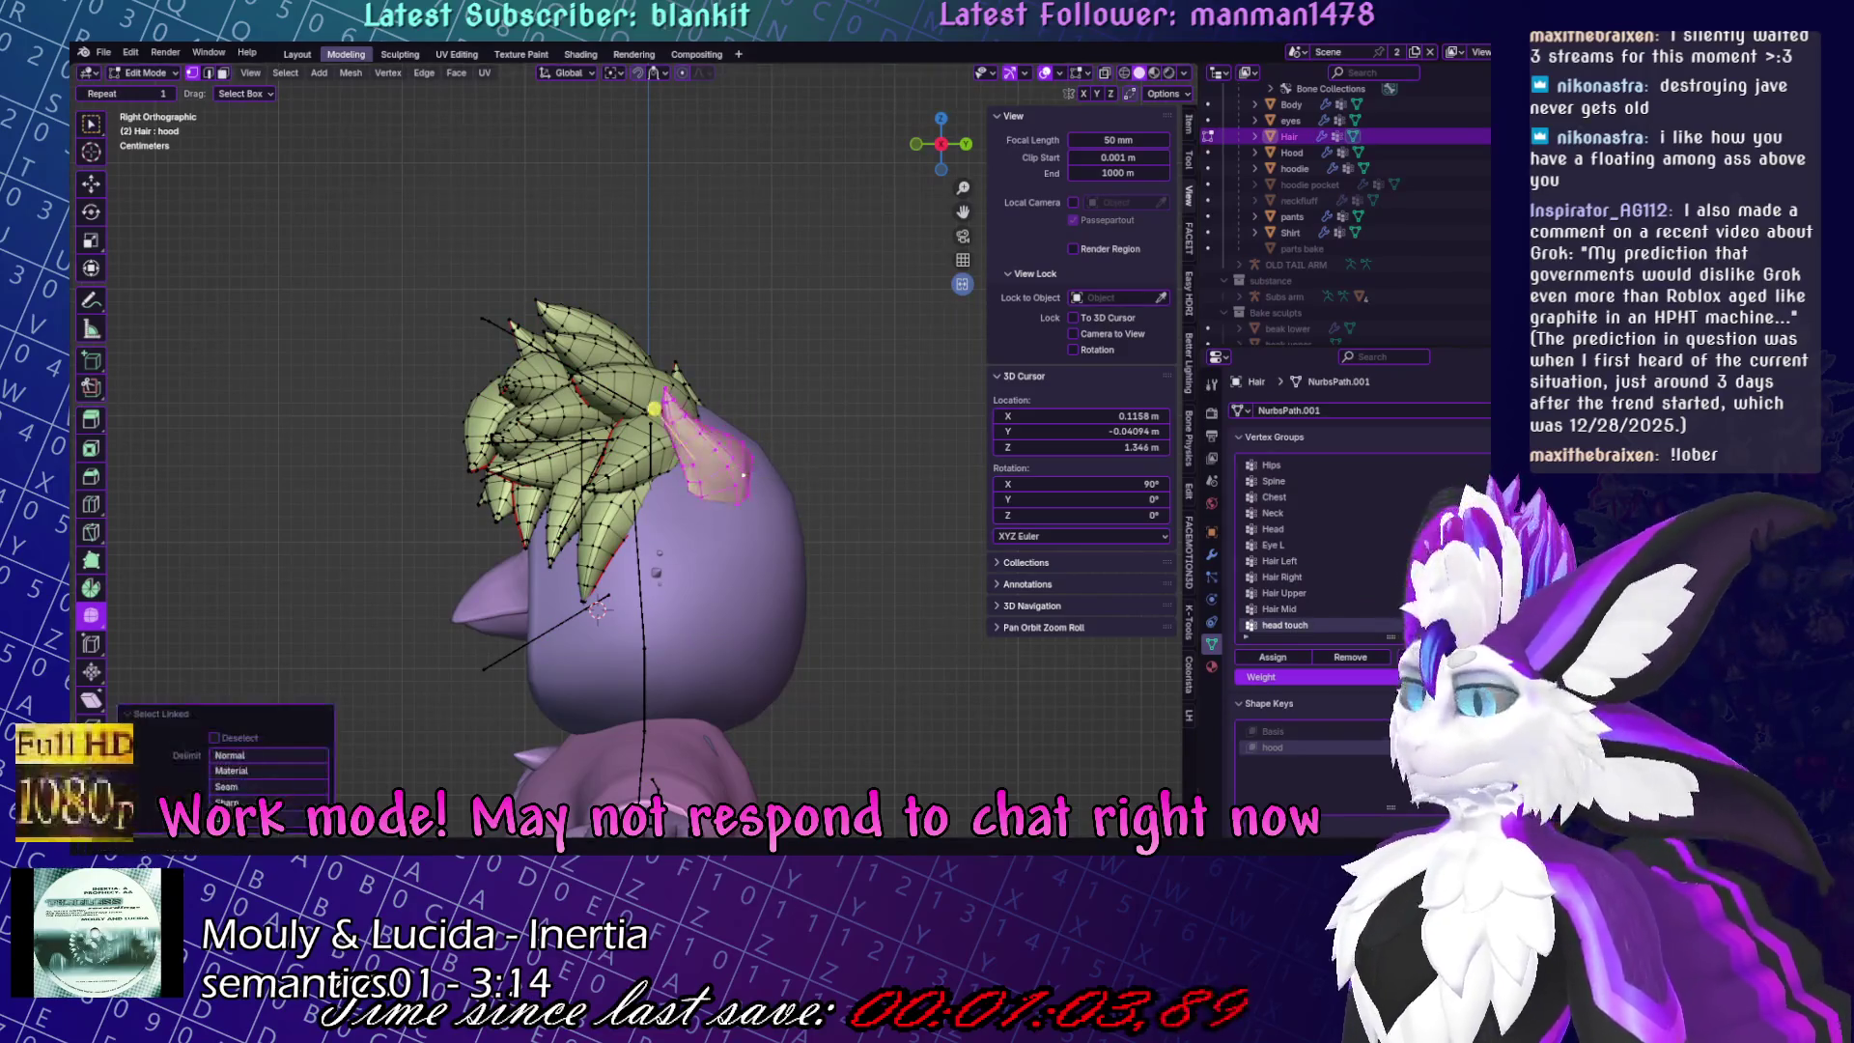
pyautogui.click(1101, 73)
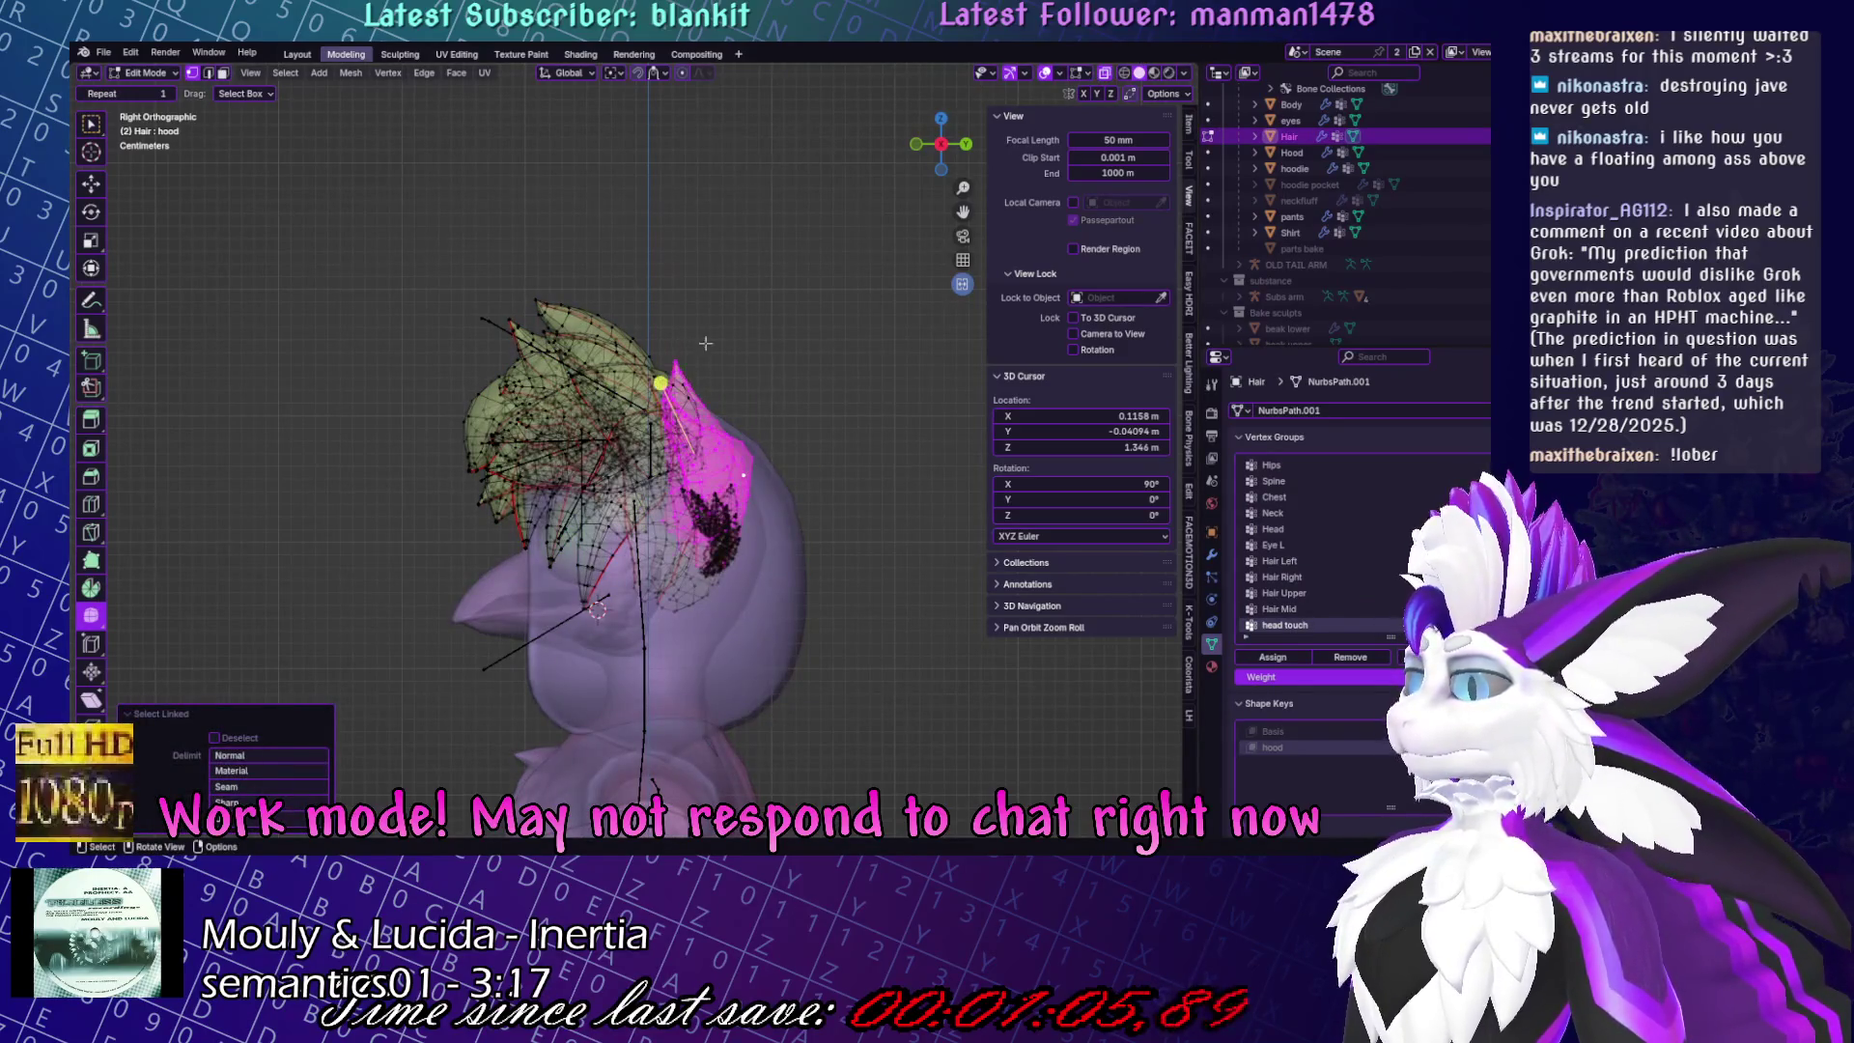
pyautogui.press('s')
pyautogui.press('Escape')
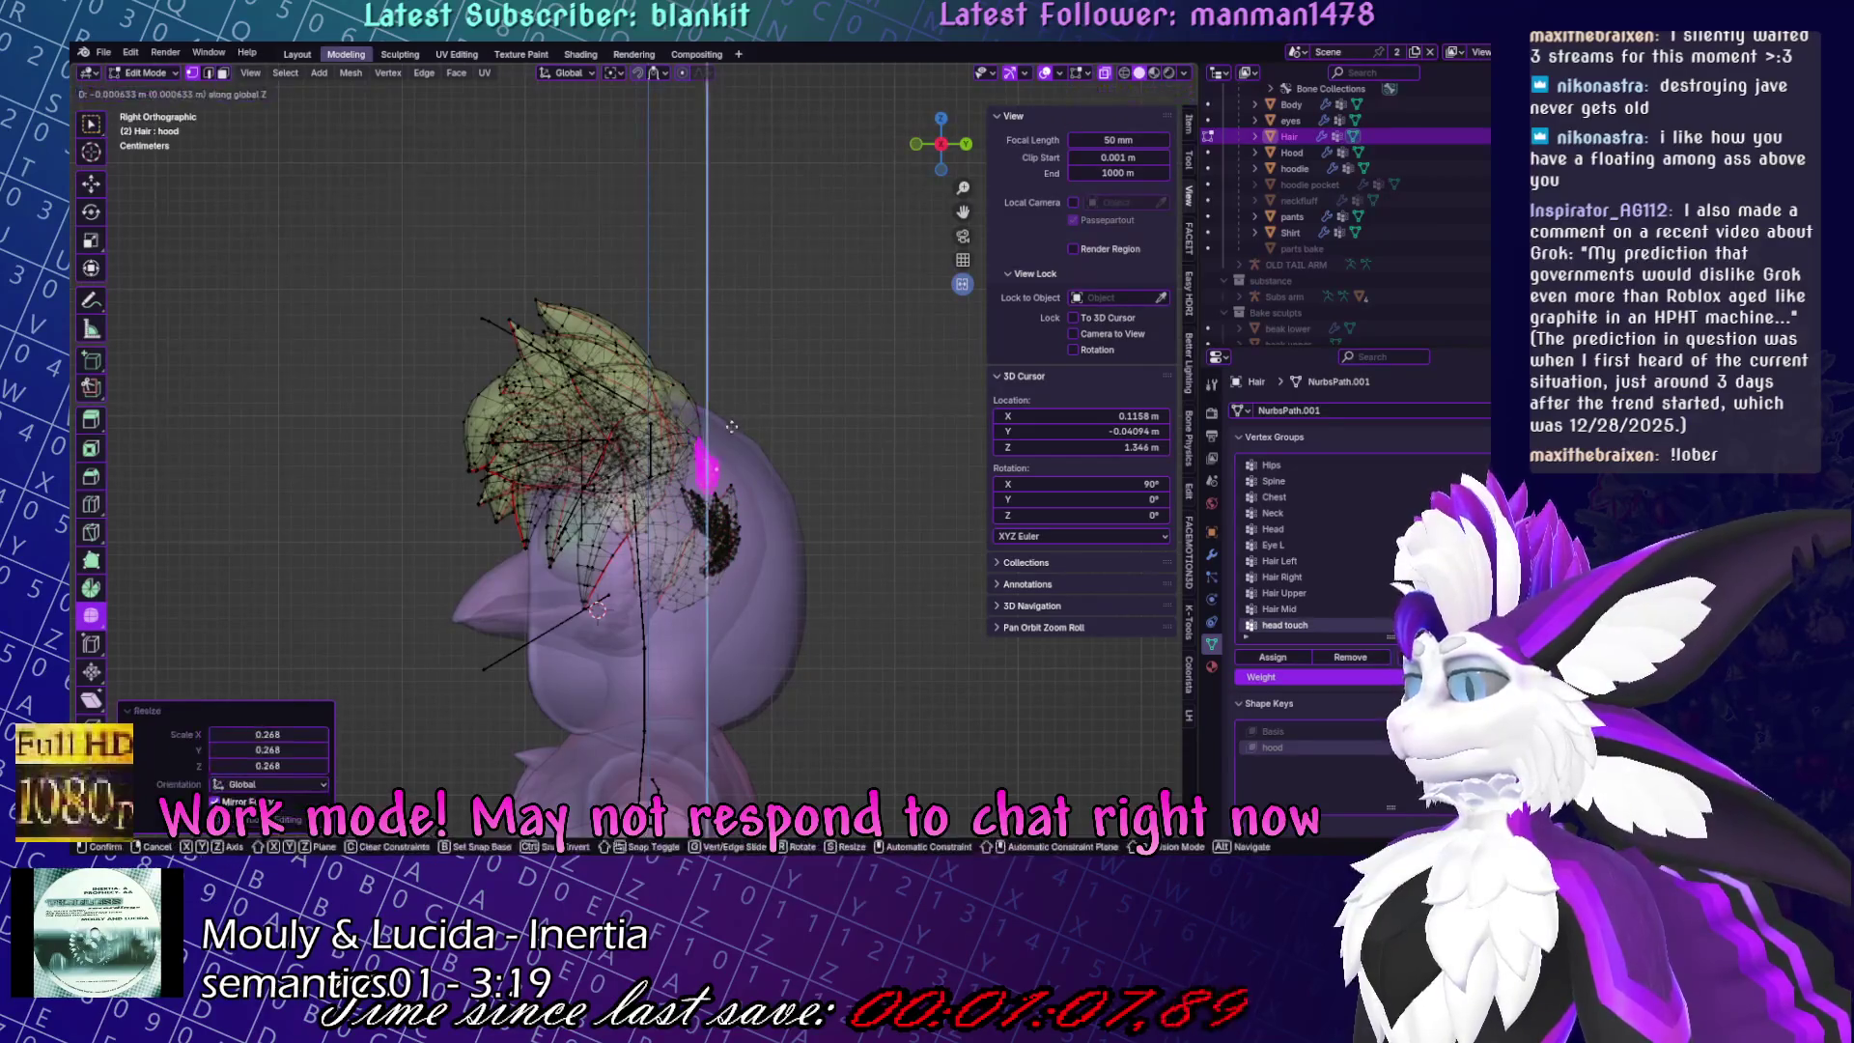
pyautogui.hotkey('ctrl', 'z')
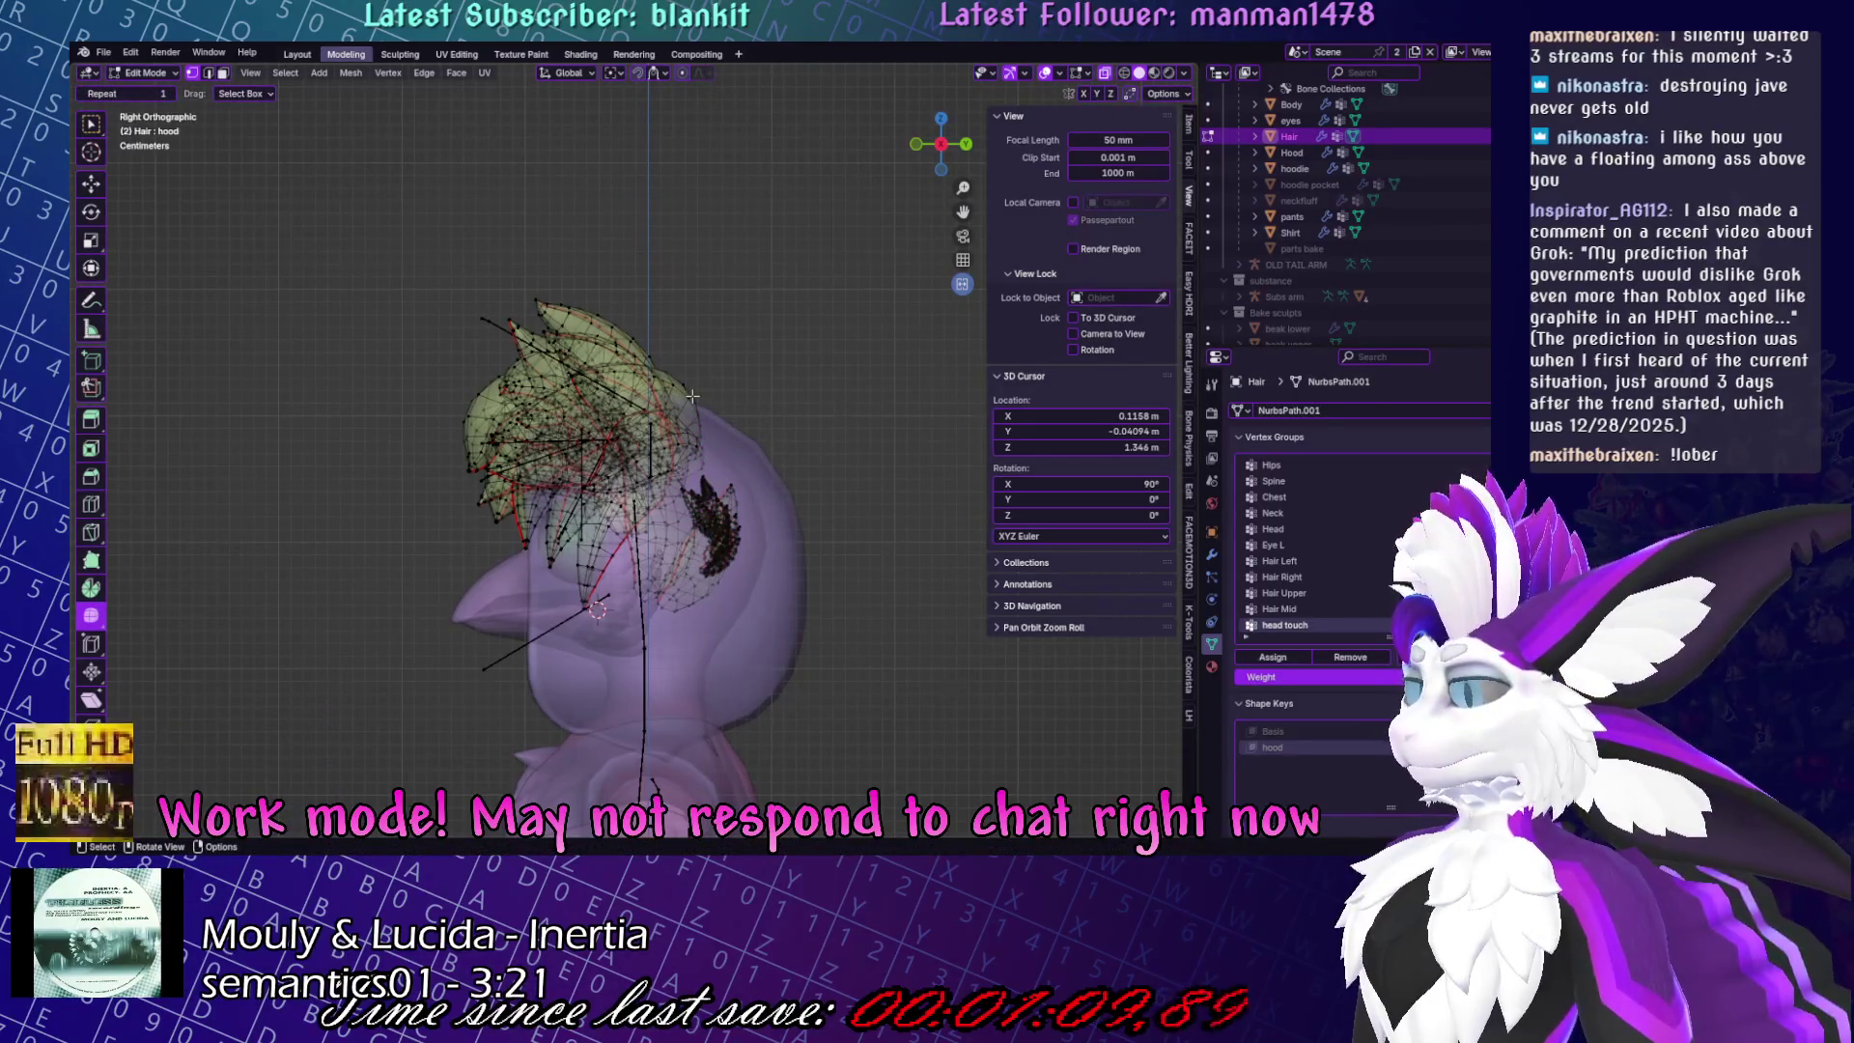
pyautogui.press('l')
pyautogui.press('l')
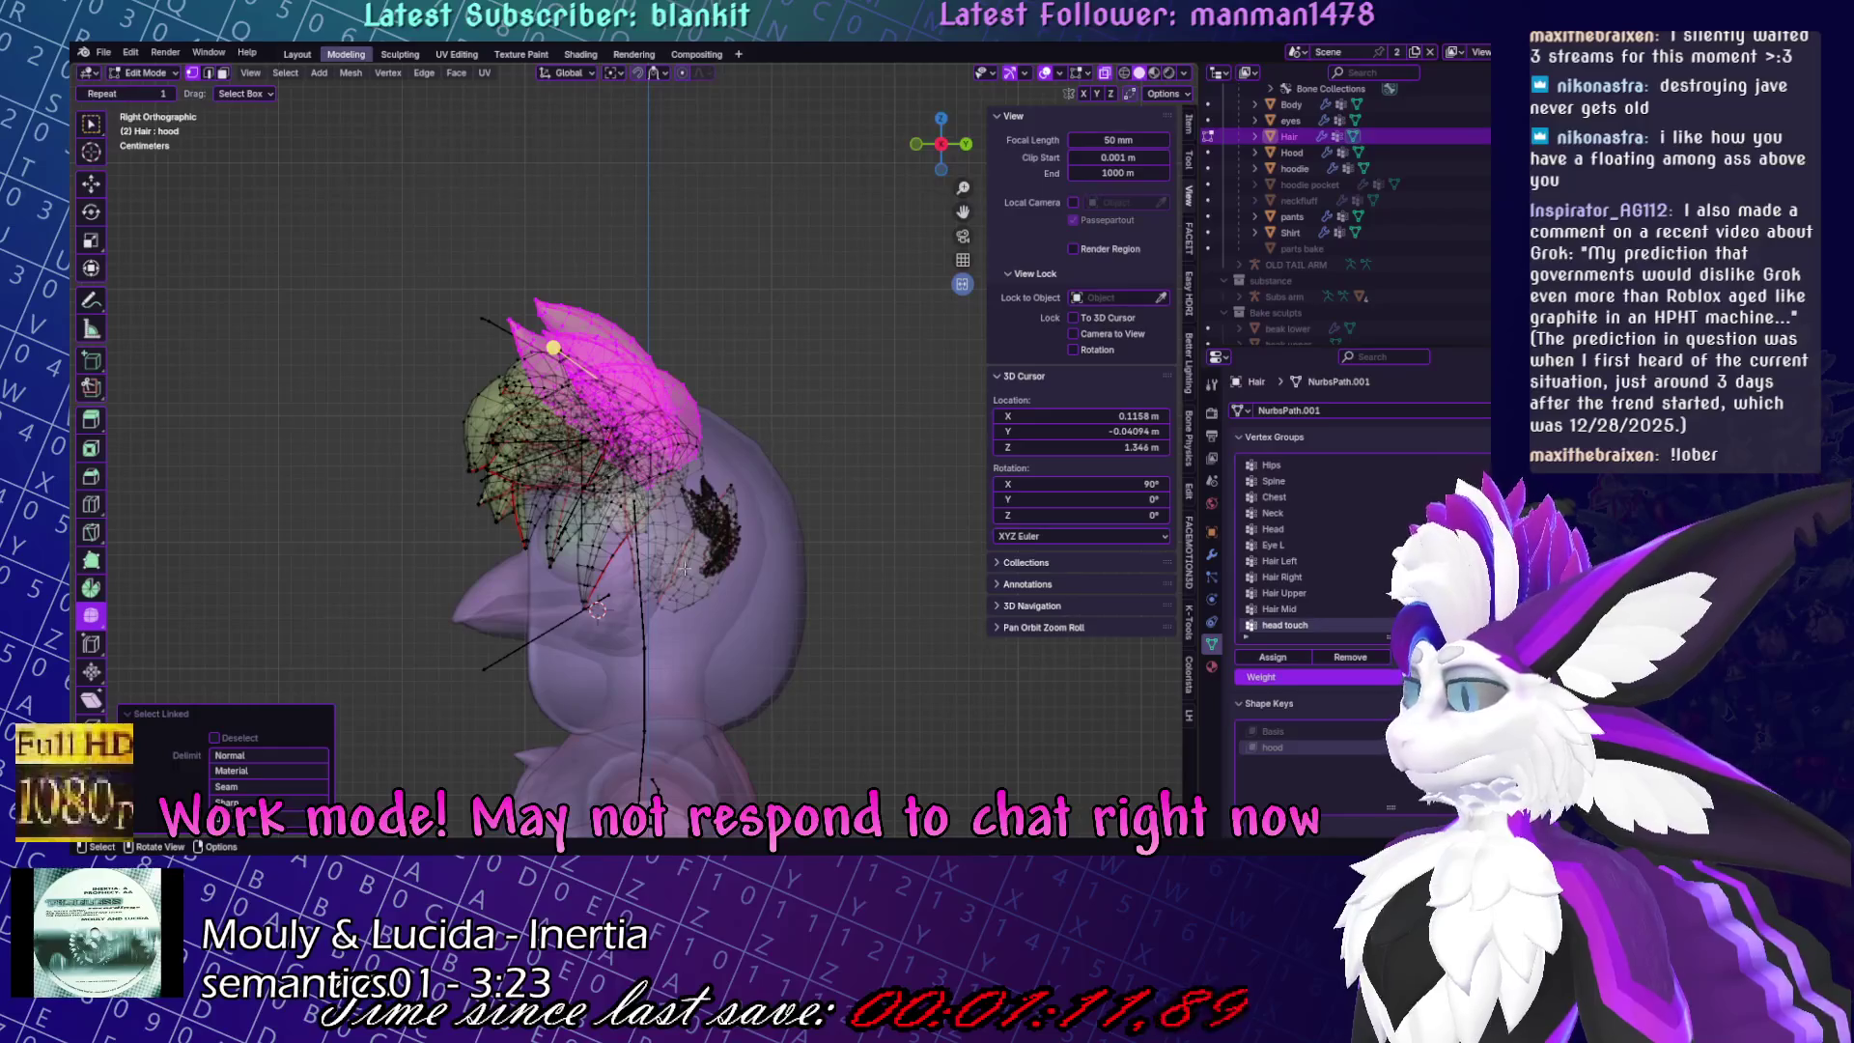
# Extend the hair selection with circle select and Ctrl+L, then turn X-ray off.
pyautogui.moveTo(733, 419)
pyautogui.mouseDown(button='middle')
pyautogui.moveTo(647, 598)
pyautogui.moveTo(678, 419)
pyautogui.mouseUp(button='middle')
pyautogui.press('c')
pyautogui.press('Escape')
pyautogui.hotkey('ctrl', 'l')
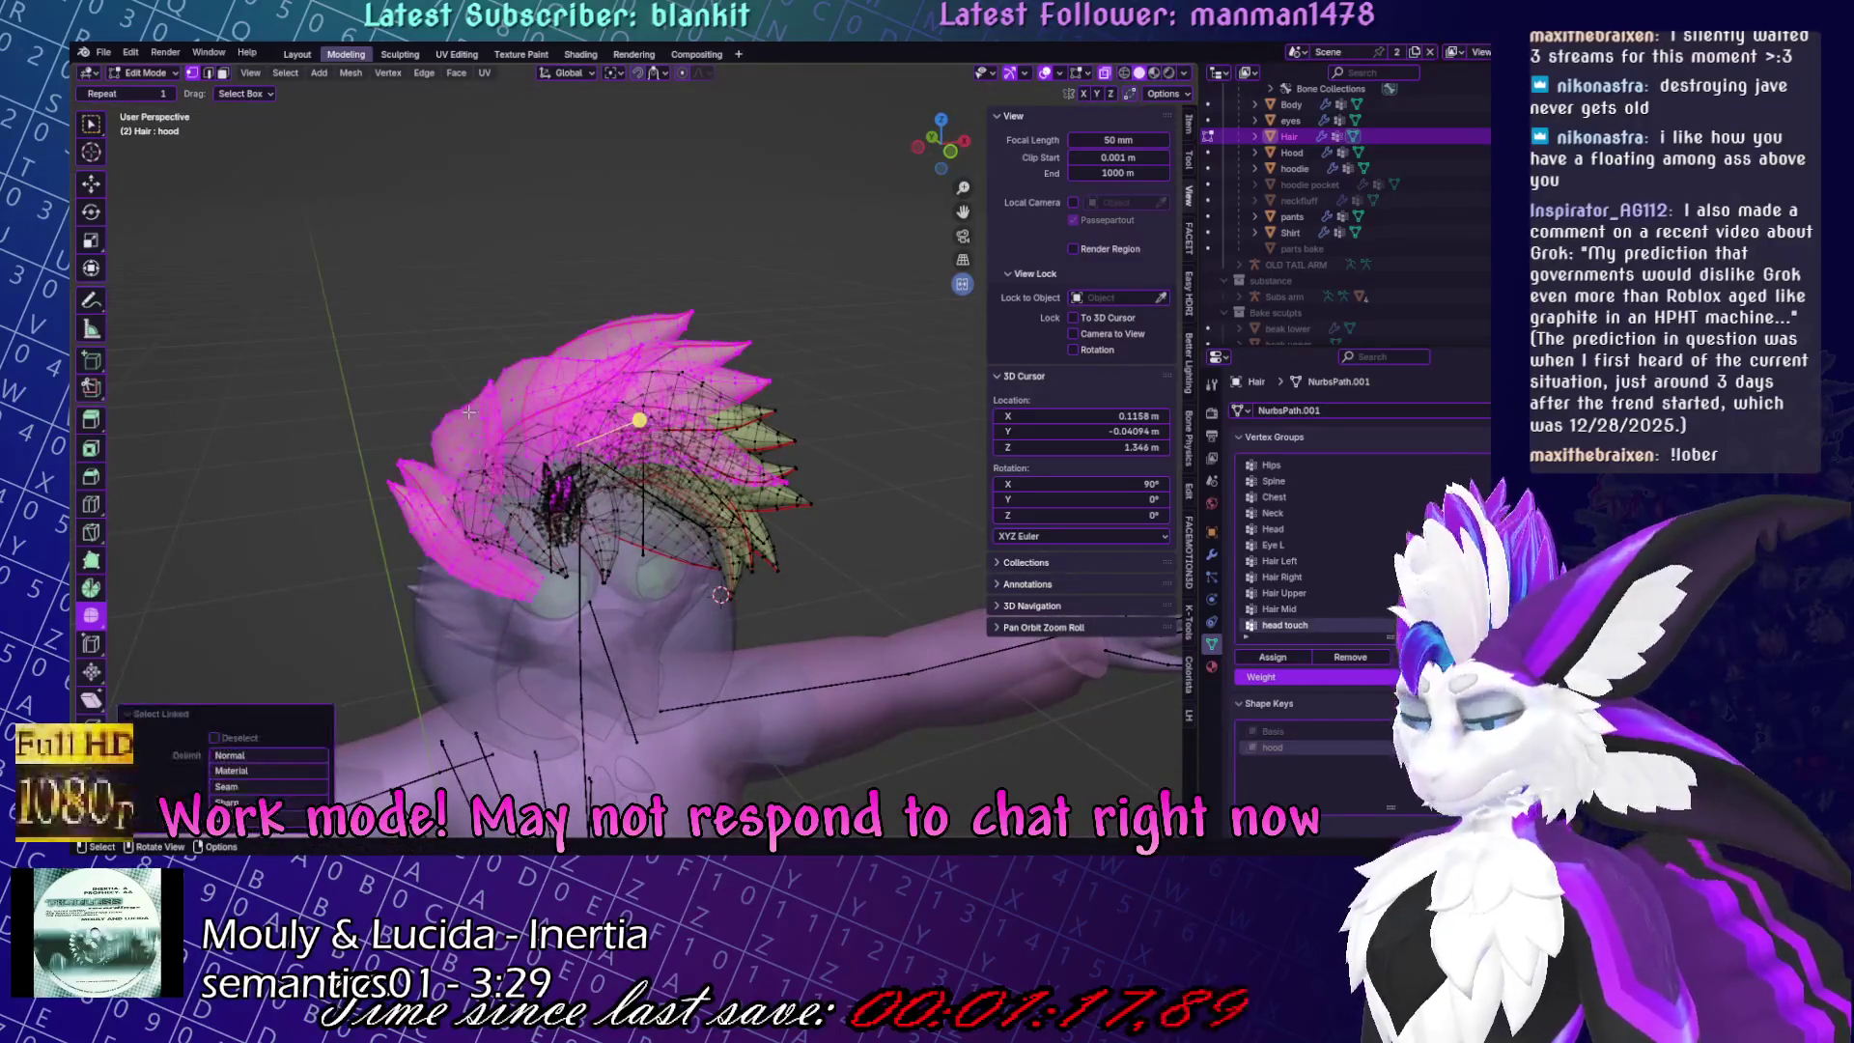
pyautogui.moveTo(470, 412); pyautogui.dragTo(618, 419, button='middle')
pyautogui.click(1105, 73)
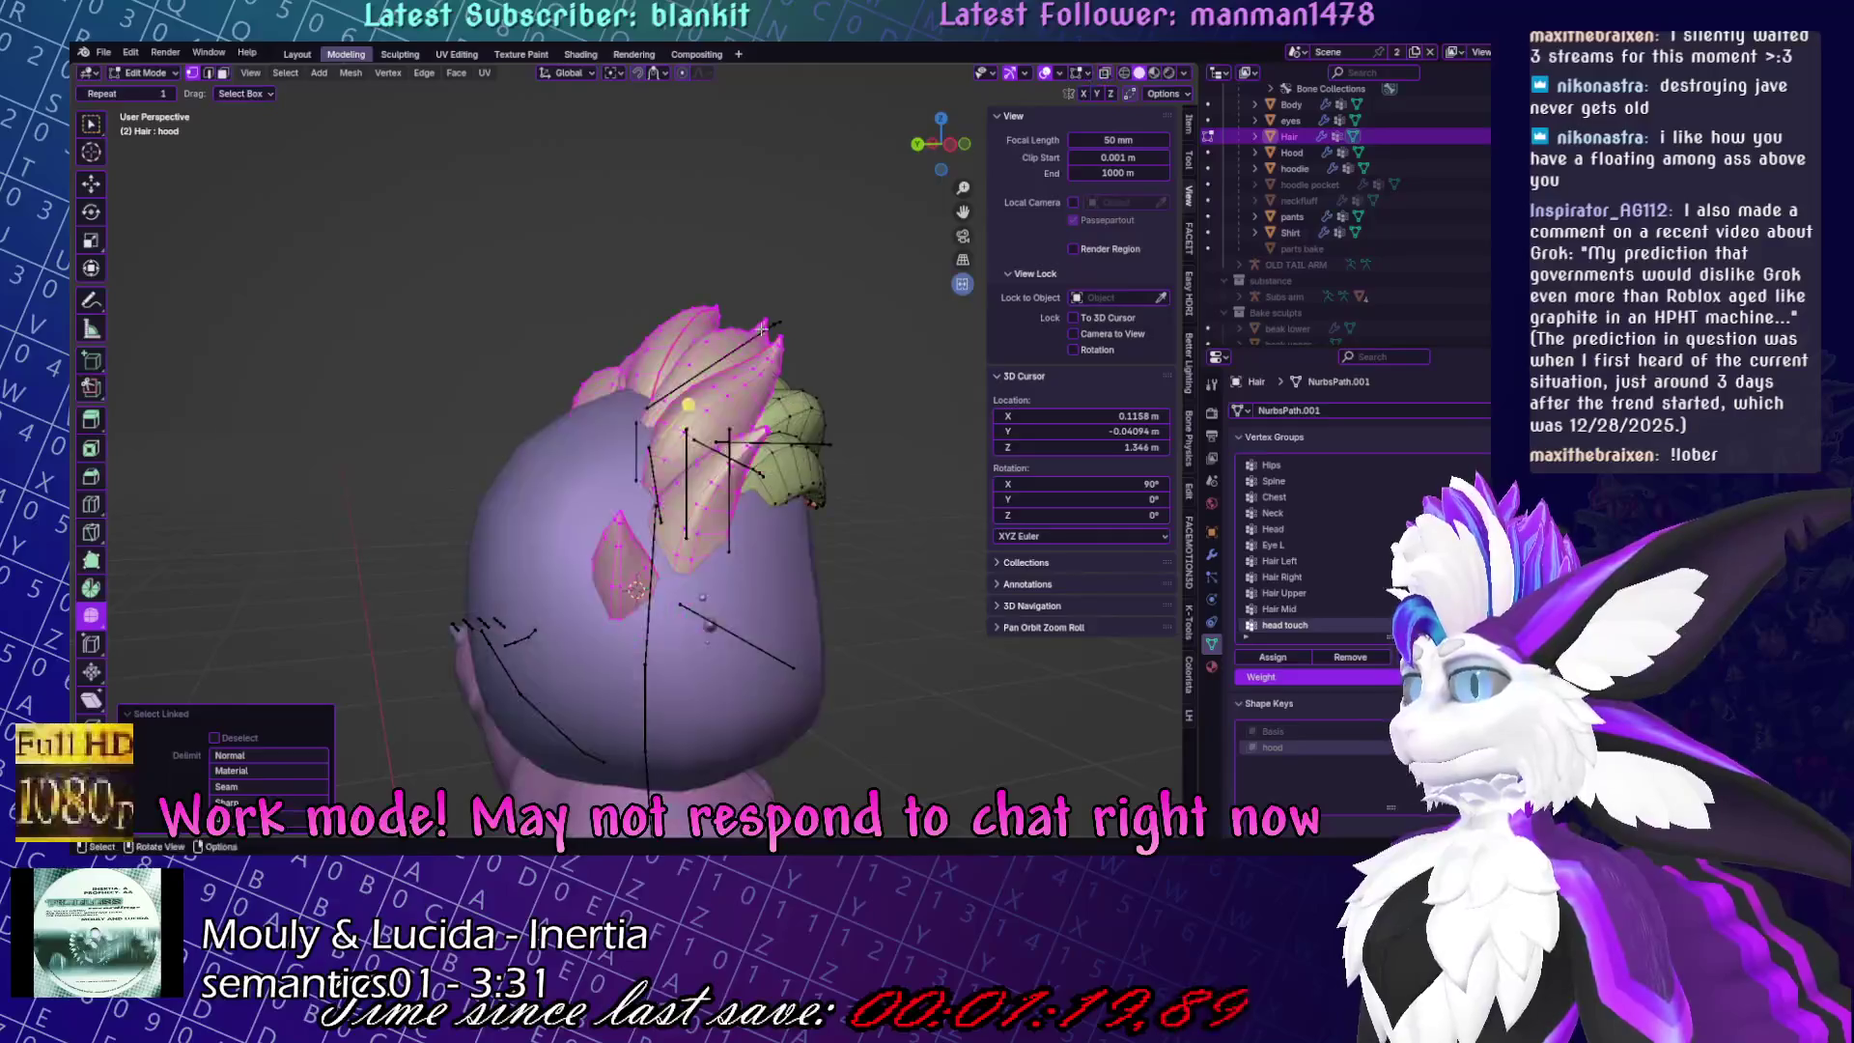
pyautogui.moveTo(734, 434)
pyautogui.mouseDown(button='middle')
pyautogui.moveTo(619, 405)
pyautogui.moveTo(676, 405)
pyautogui.mouseUp(button='middle')
# Shrink the selected hair to about half size, with X-ray back on.
pyautogui.press('s')
pyautogui.click(592, 396)
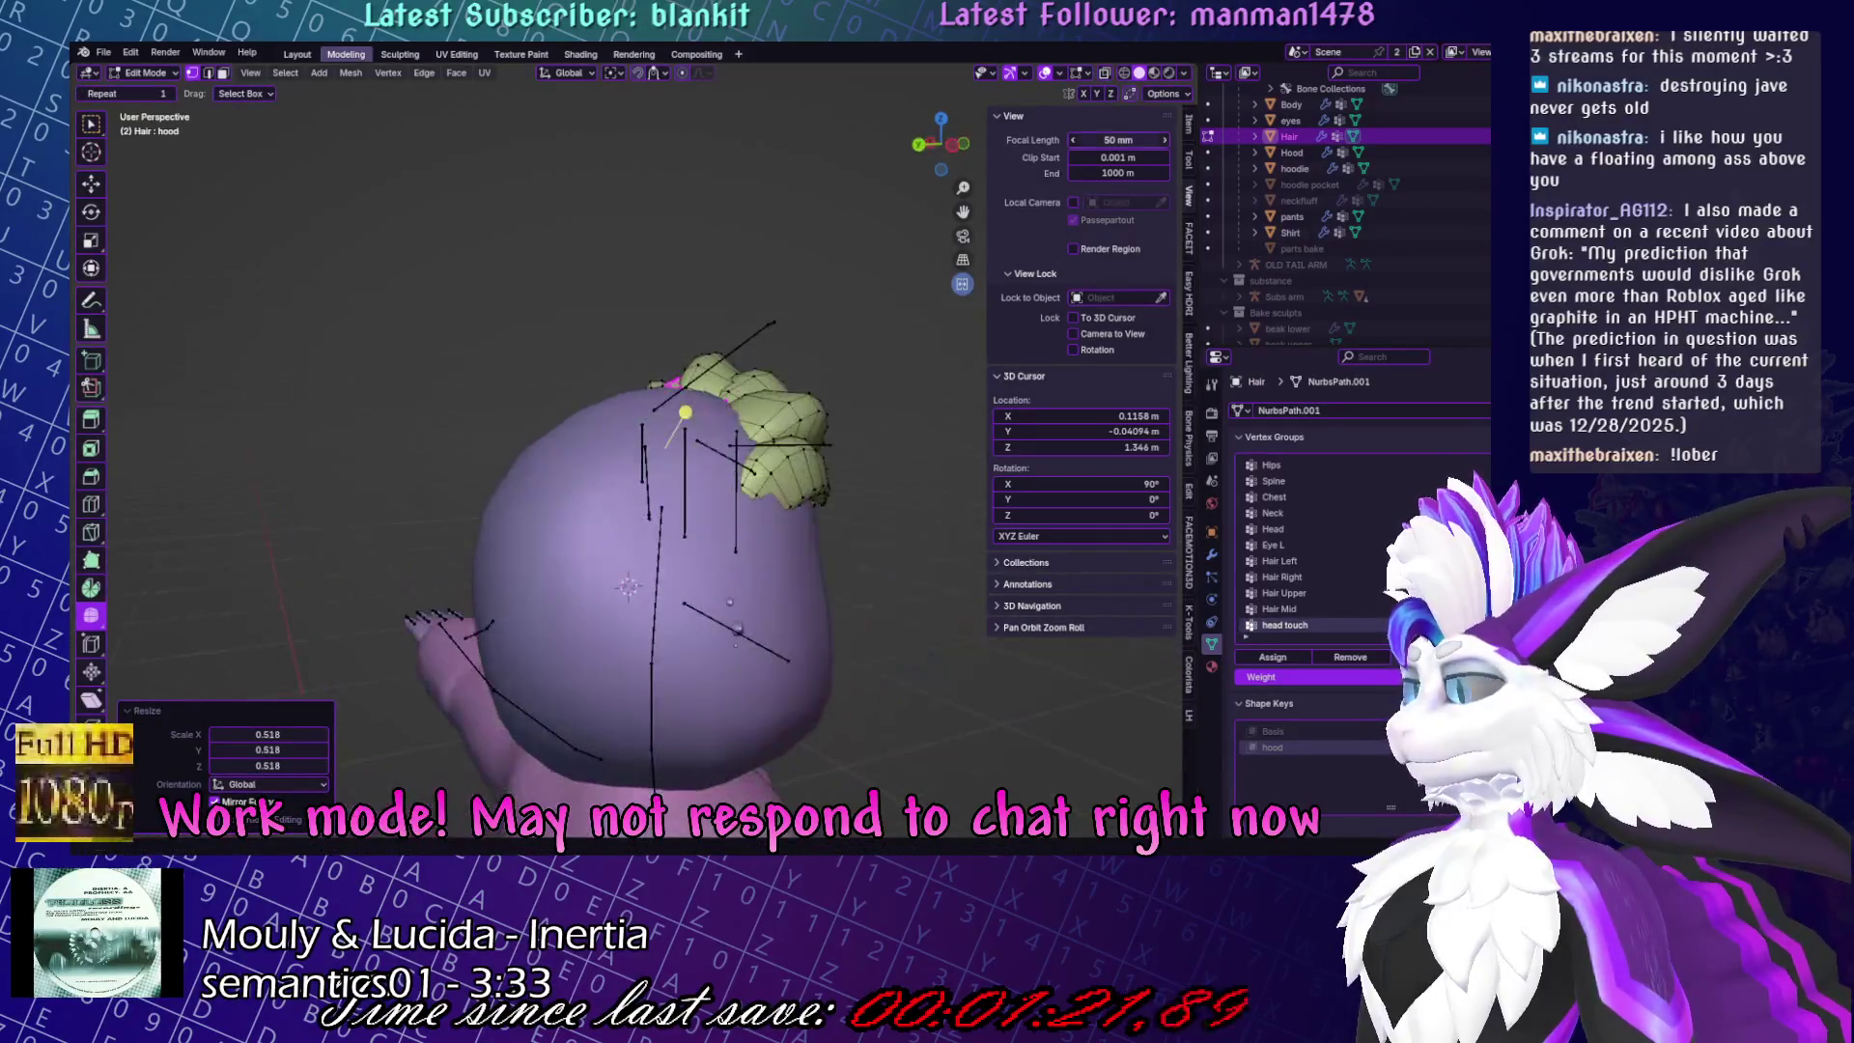
pyautogui.click(1105, 73)
pyautogui.press('s')
pyautogui.click(959, 763)
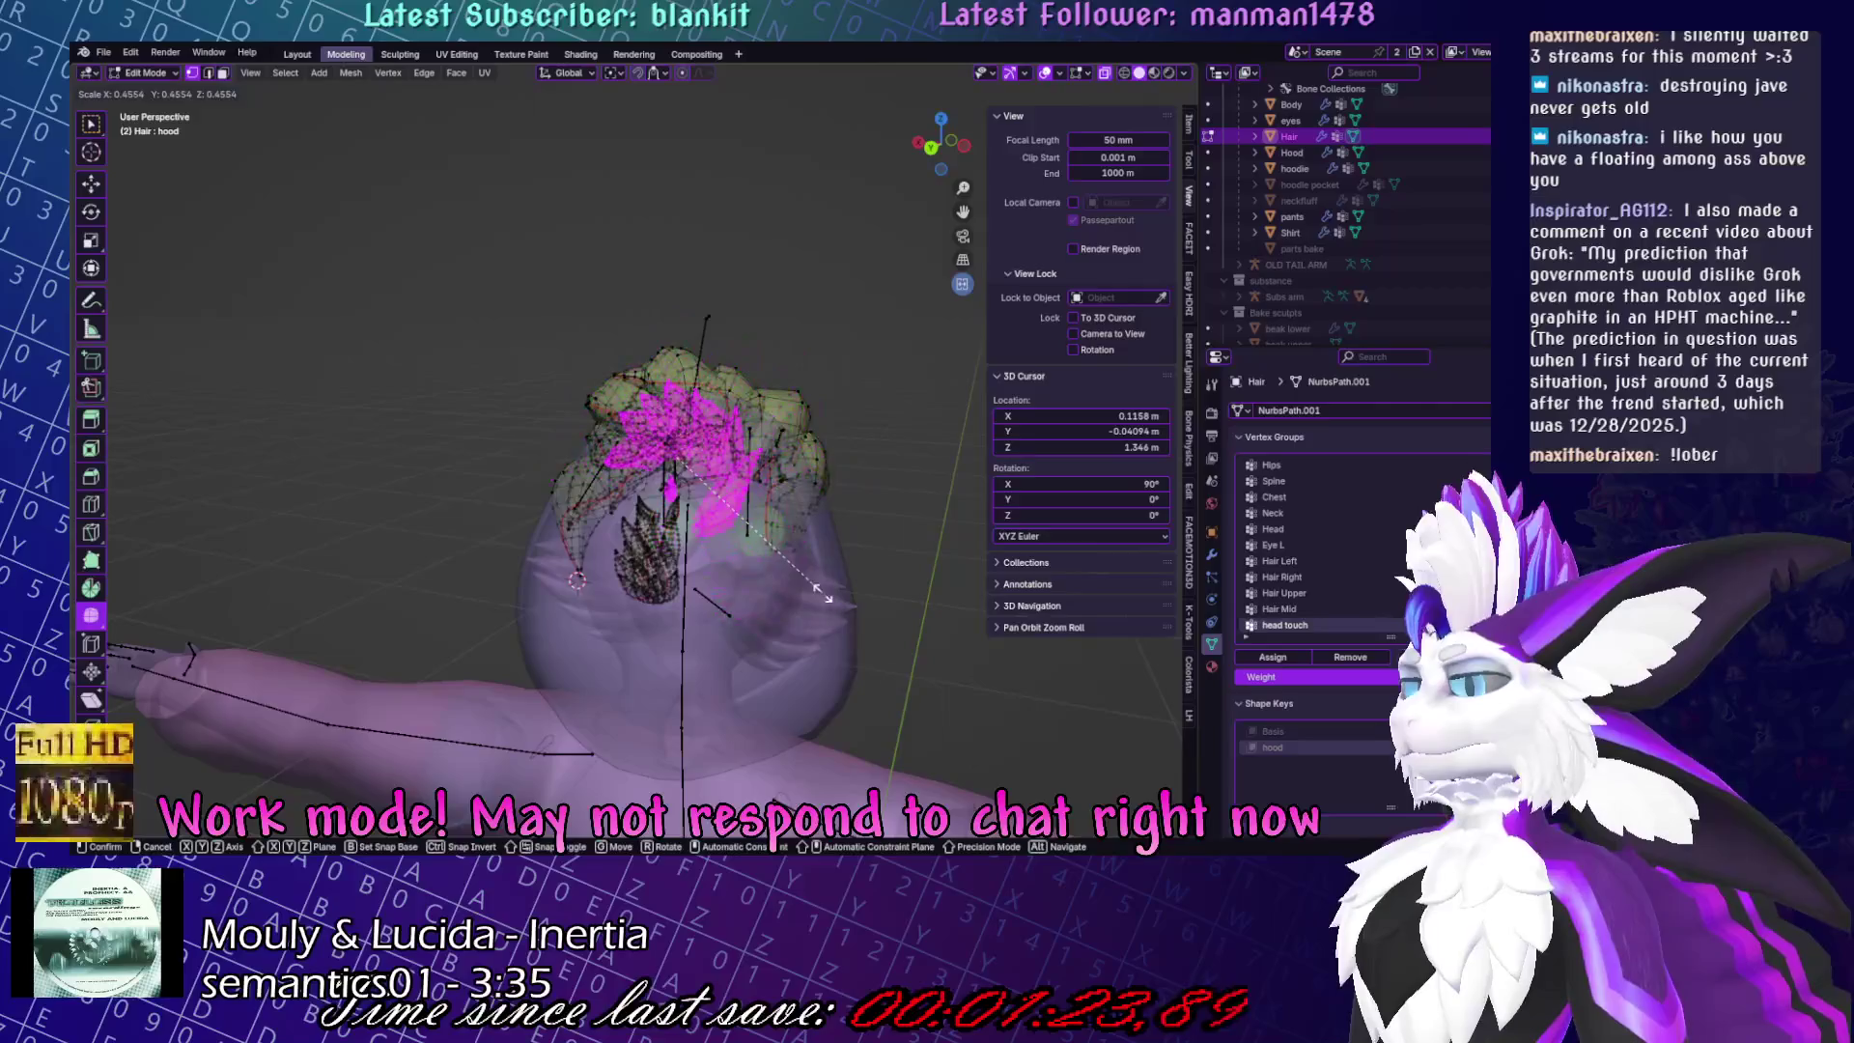
# Circle-select more hair, shrink it and lower it along Z into the head.
pyautogui.press('c')
pyautogui.moveTo(708, 513); pyautogui.dragTo(667, 594, button='middle')
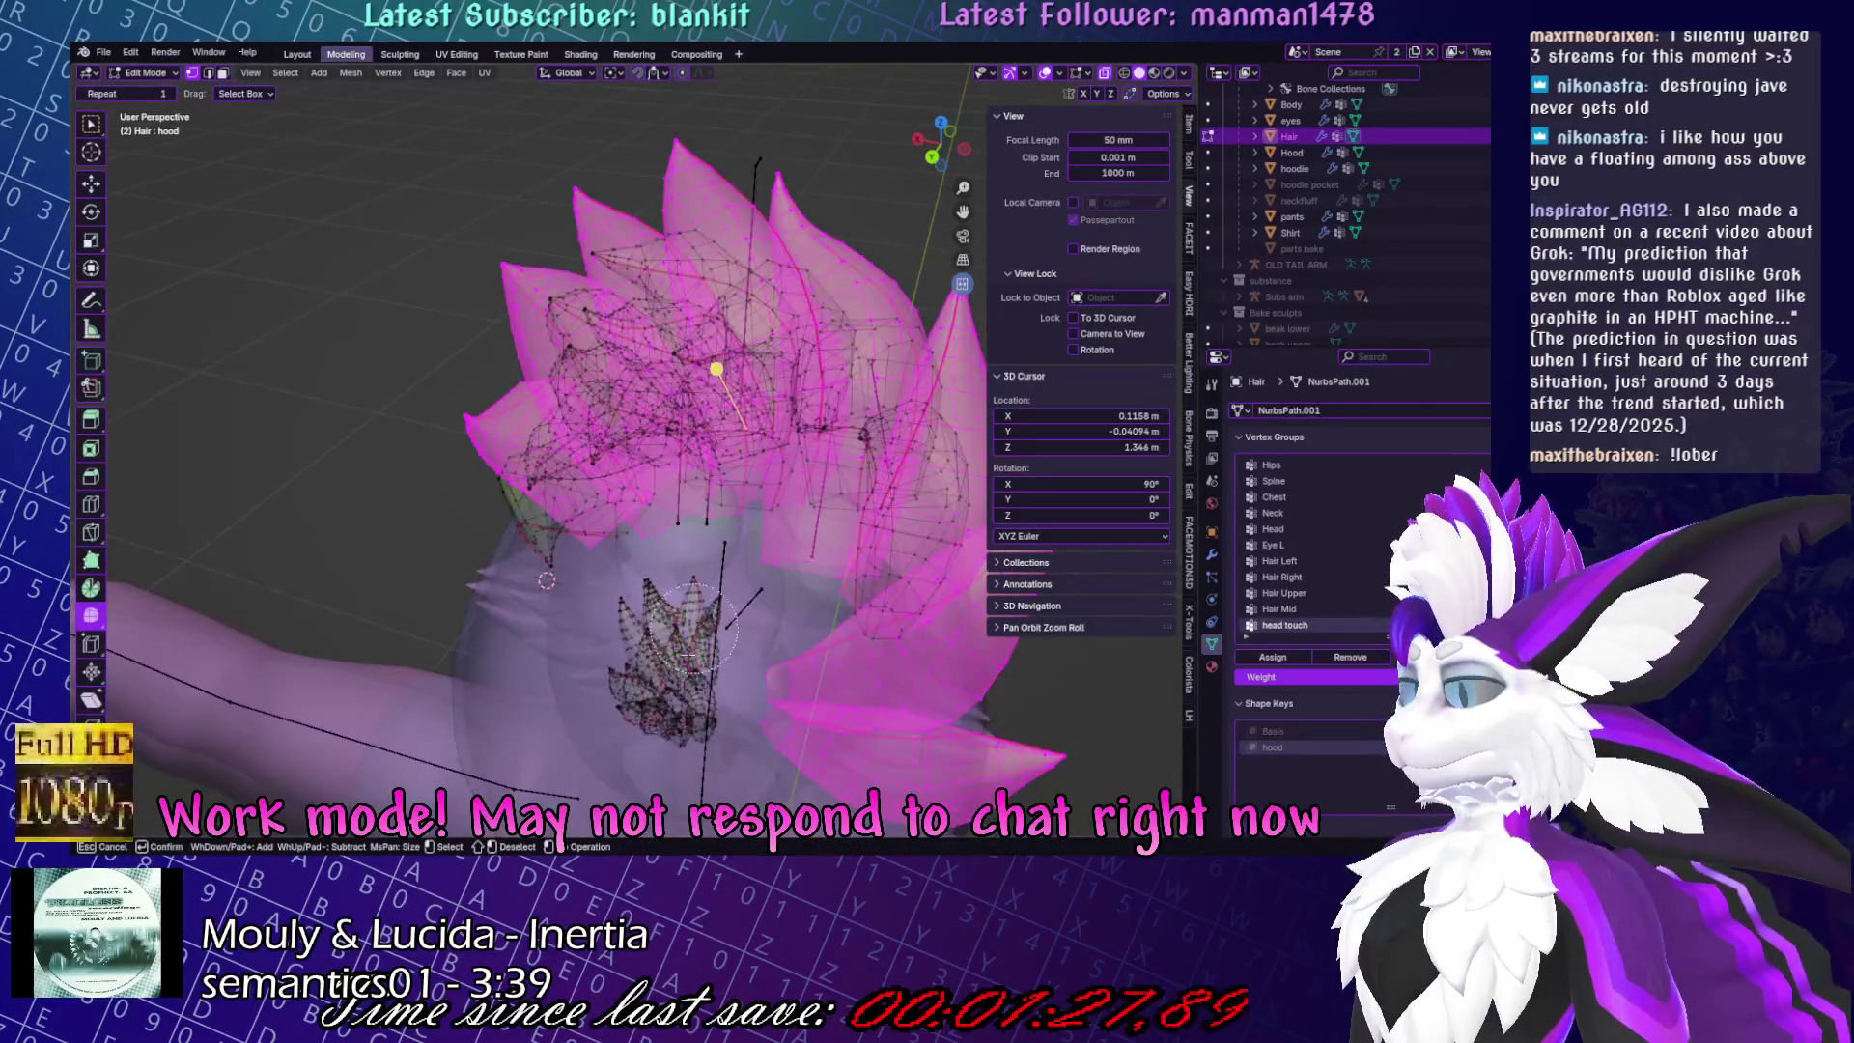
pyautogui.press('Escape')
pyautogui.press('s')
pyautogui.click(805, 422)
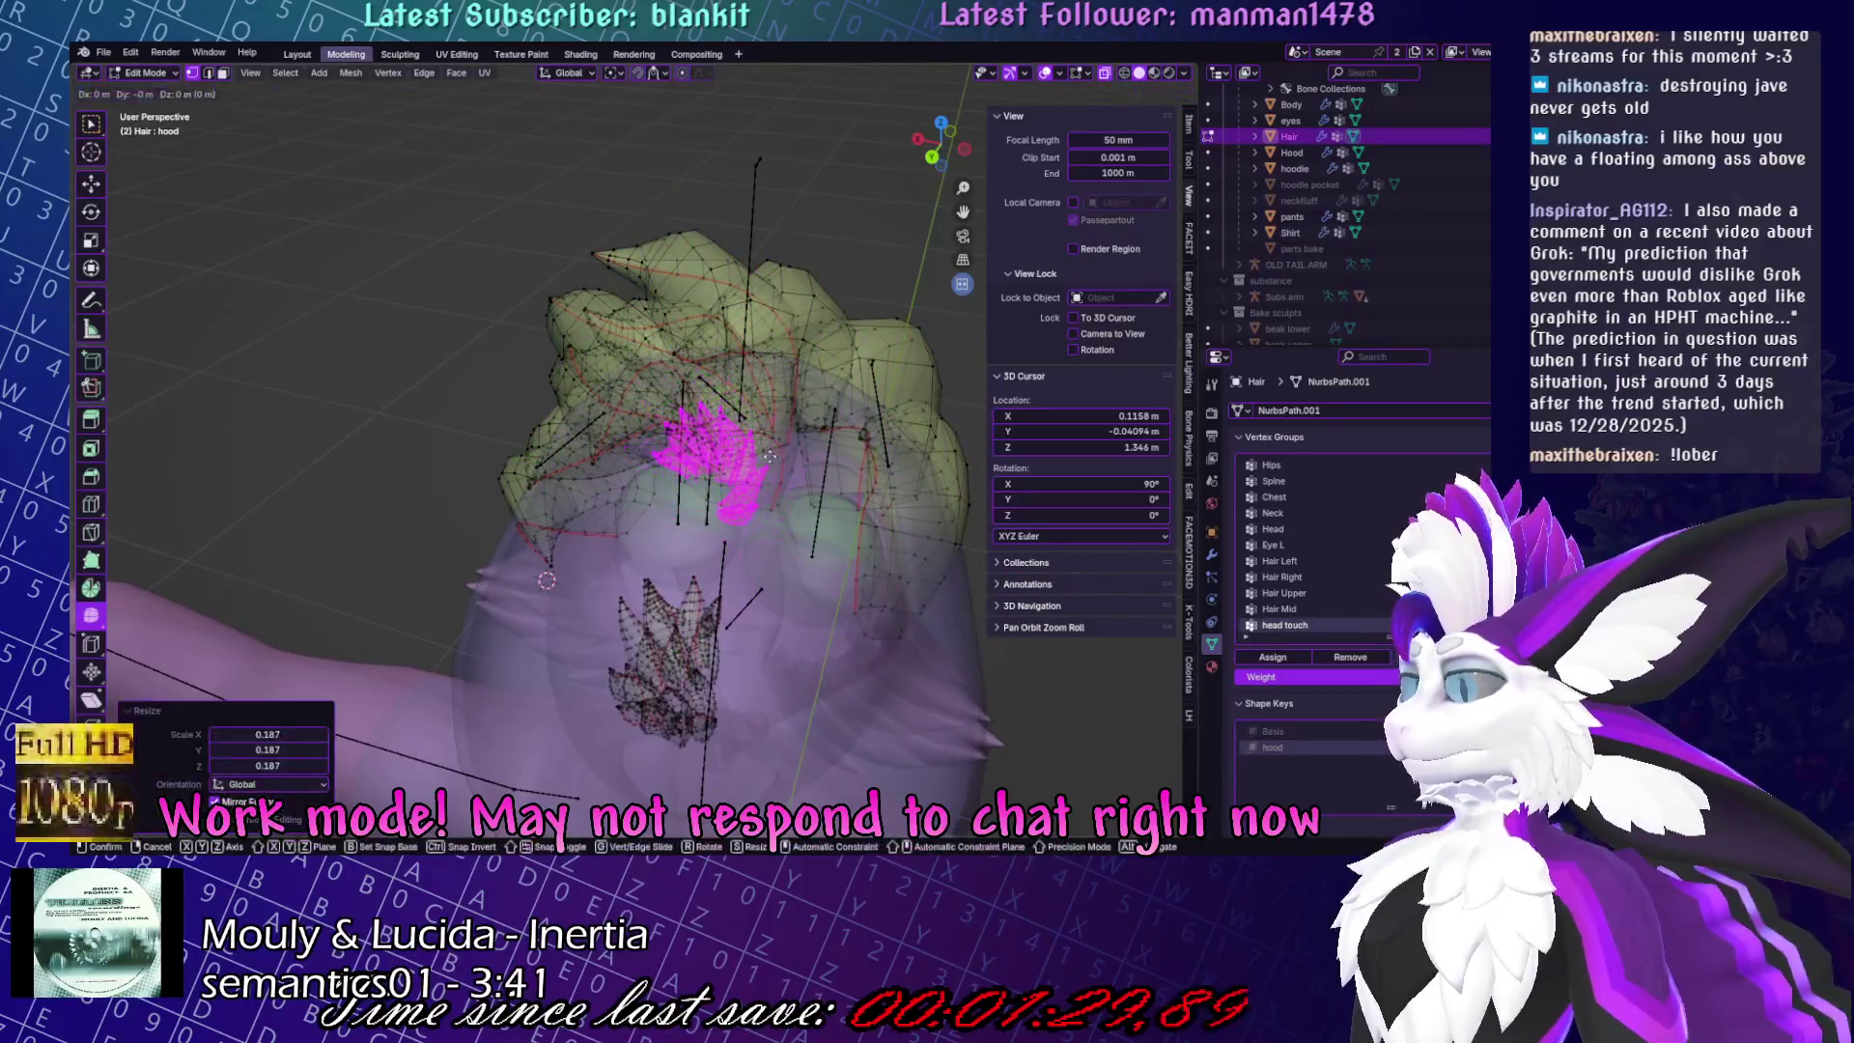
pyautogui.press('g')
pyautogui.press('z')
pyautogui.click(734, 502)
# Check the hair fit from behind the hood in Object Mode with X-ray off.
pyautogui.moveTo(734, 502); pyautogui.dragTo(678, 491, button='middle')
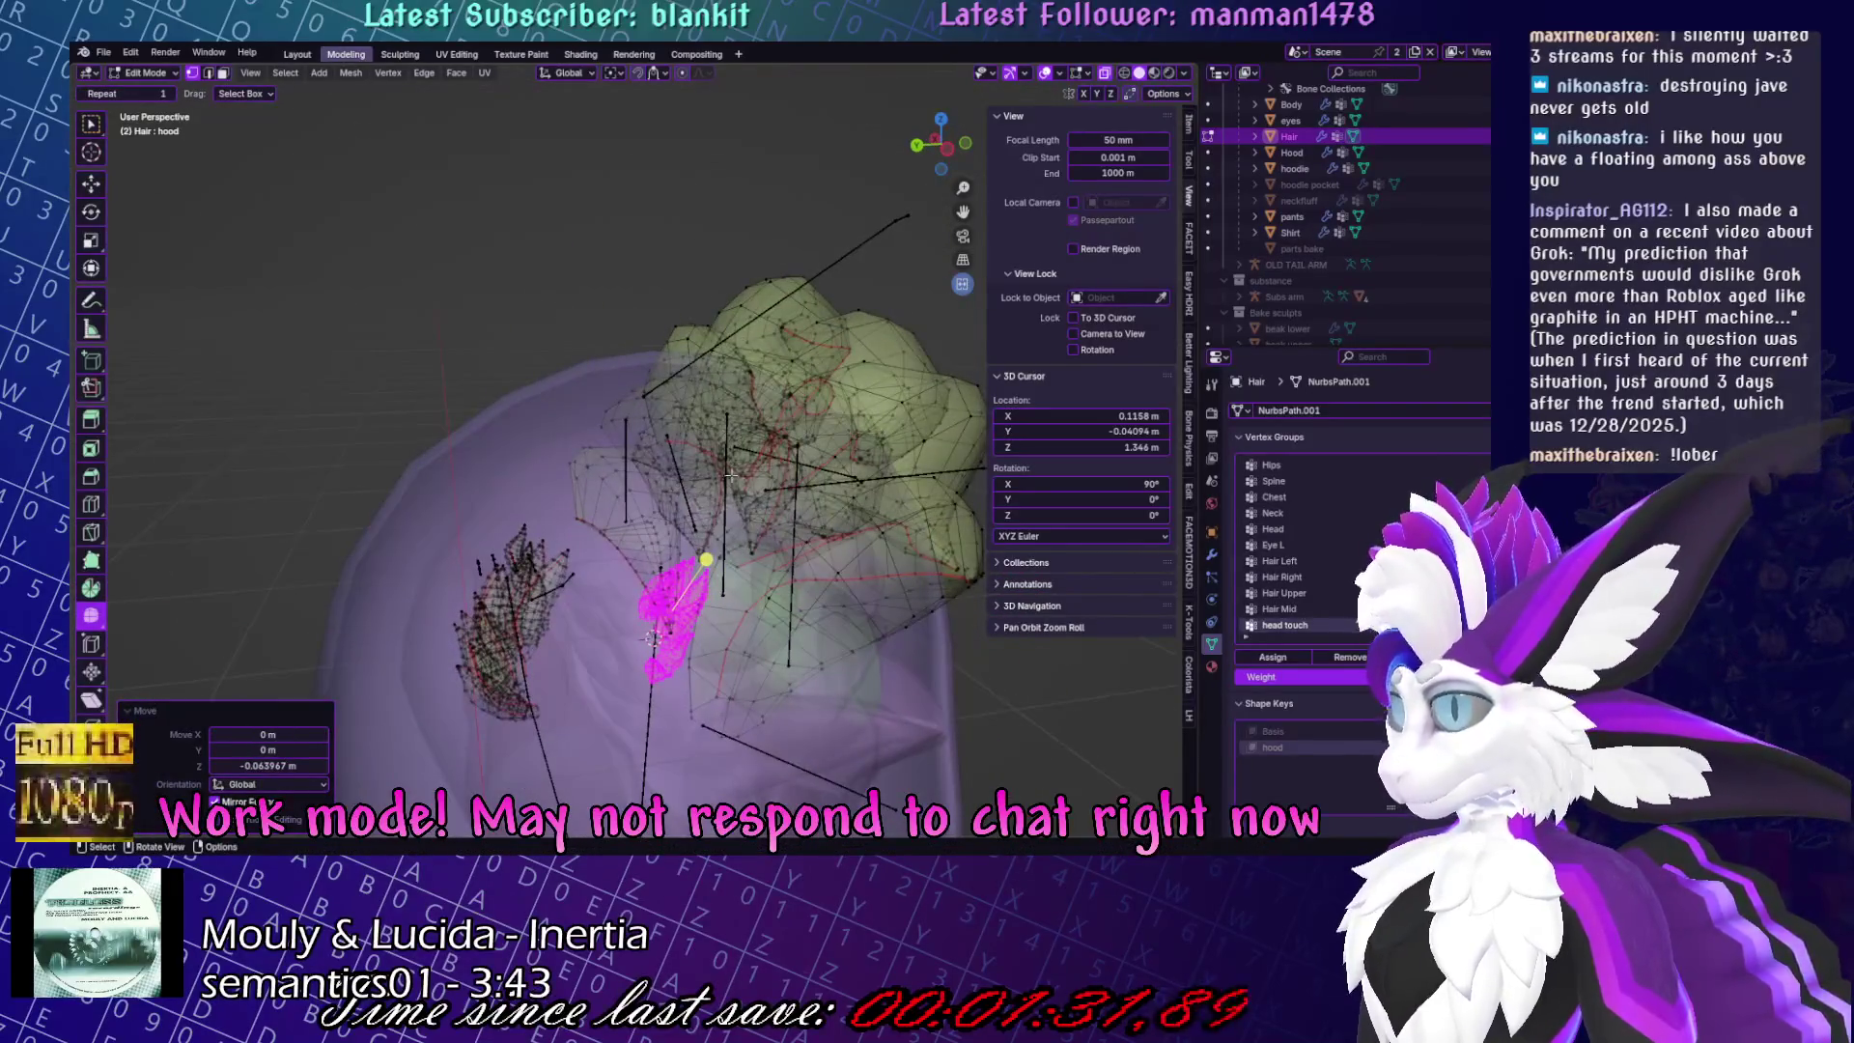
pyautogui.press('Tab')
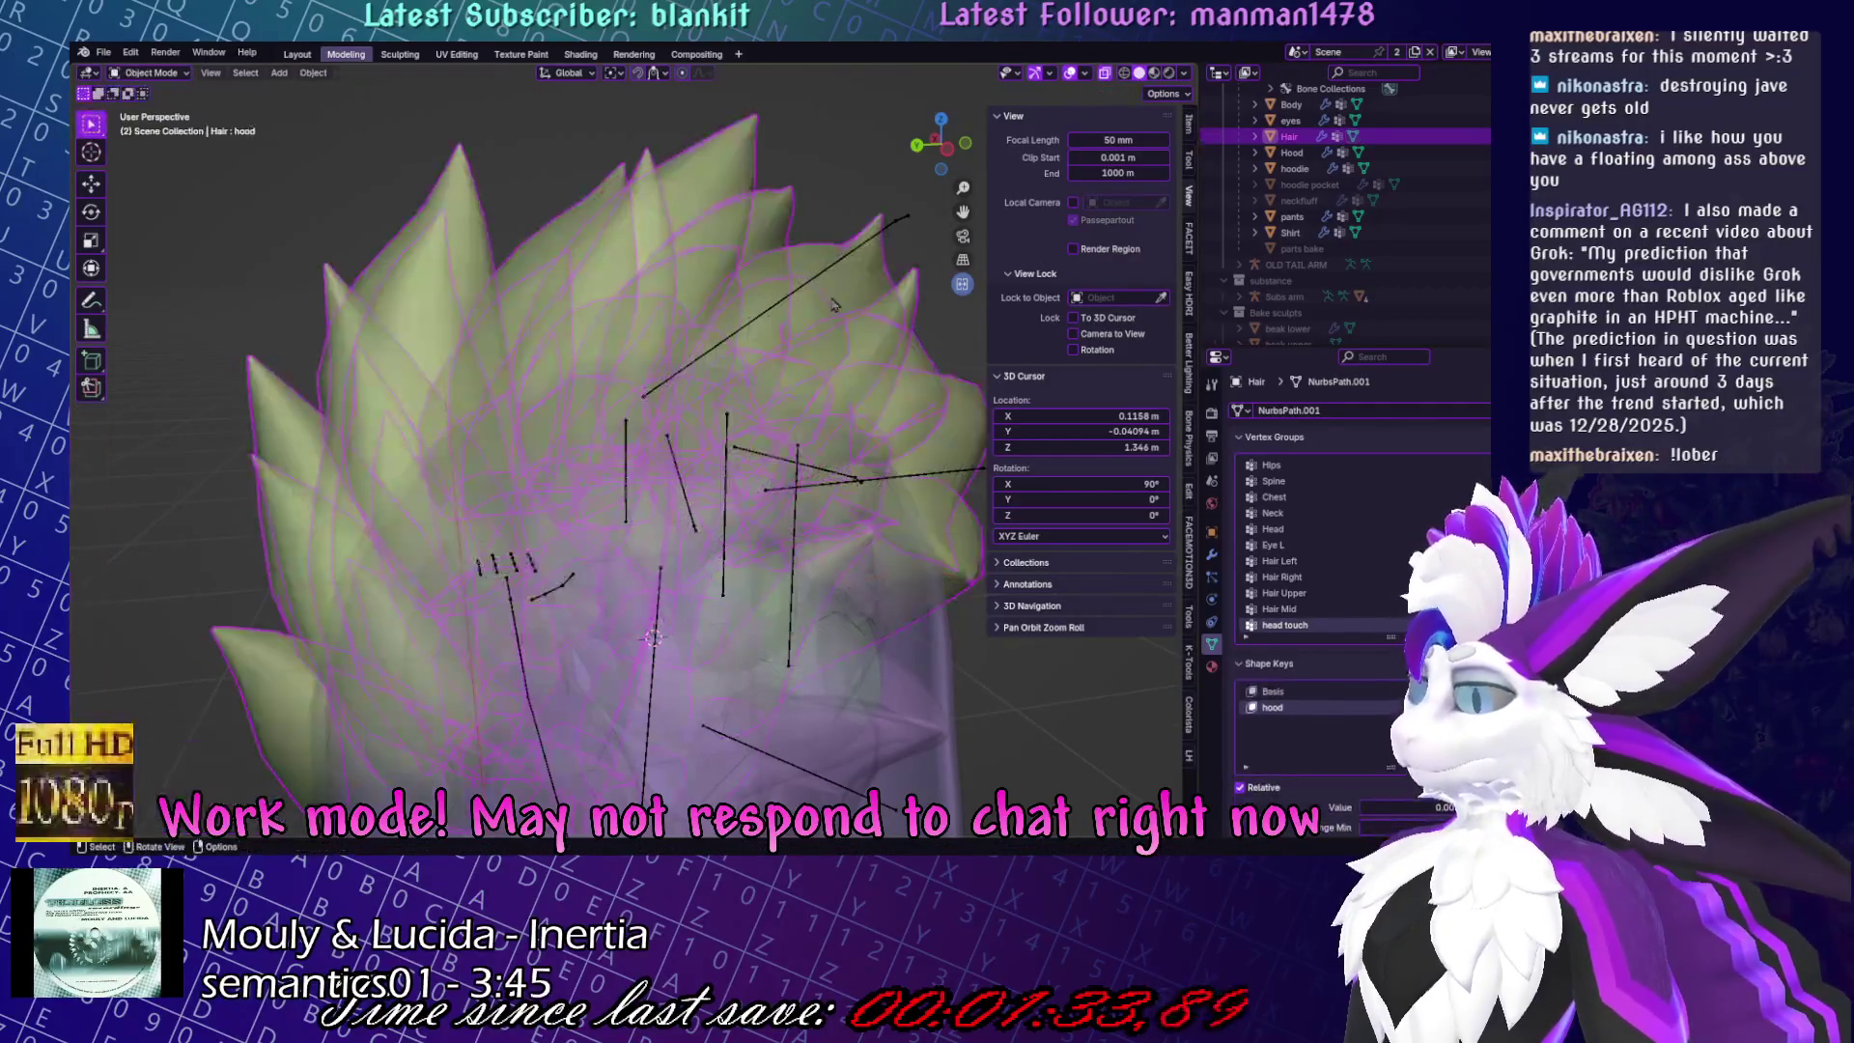
pyautogui.click(1102, 74)
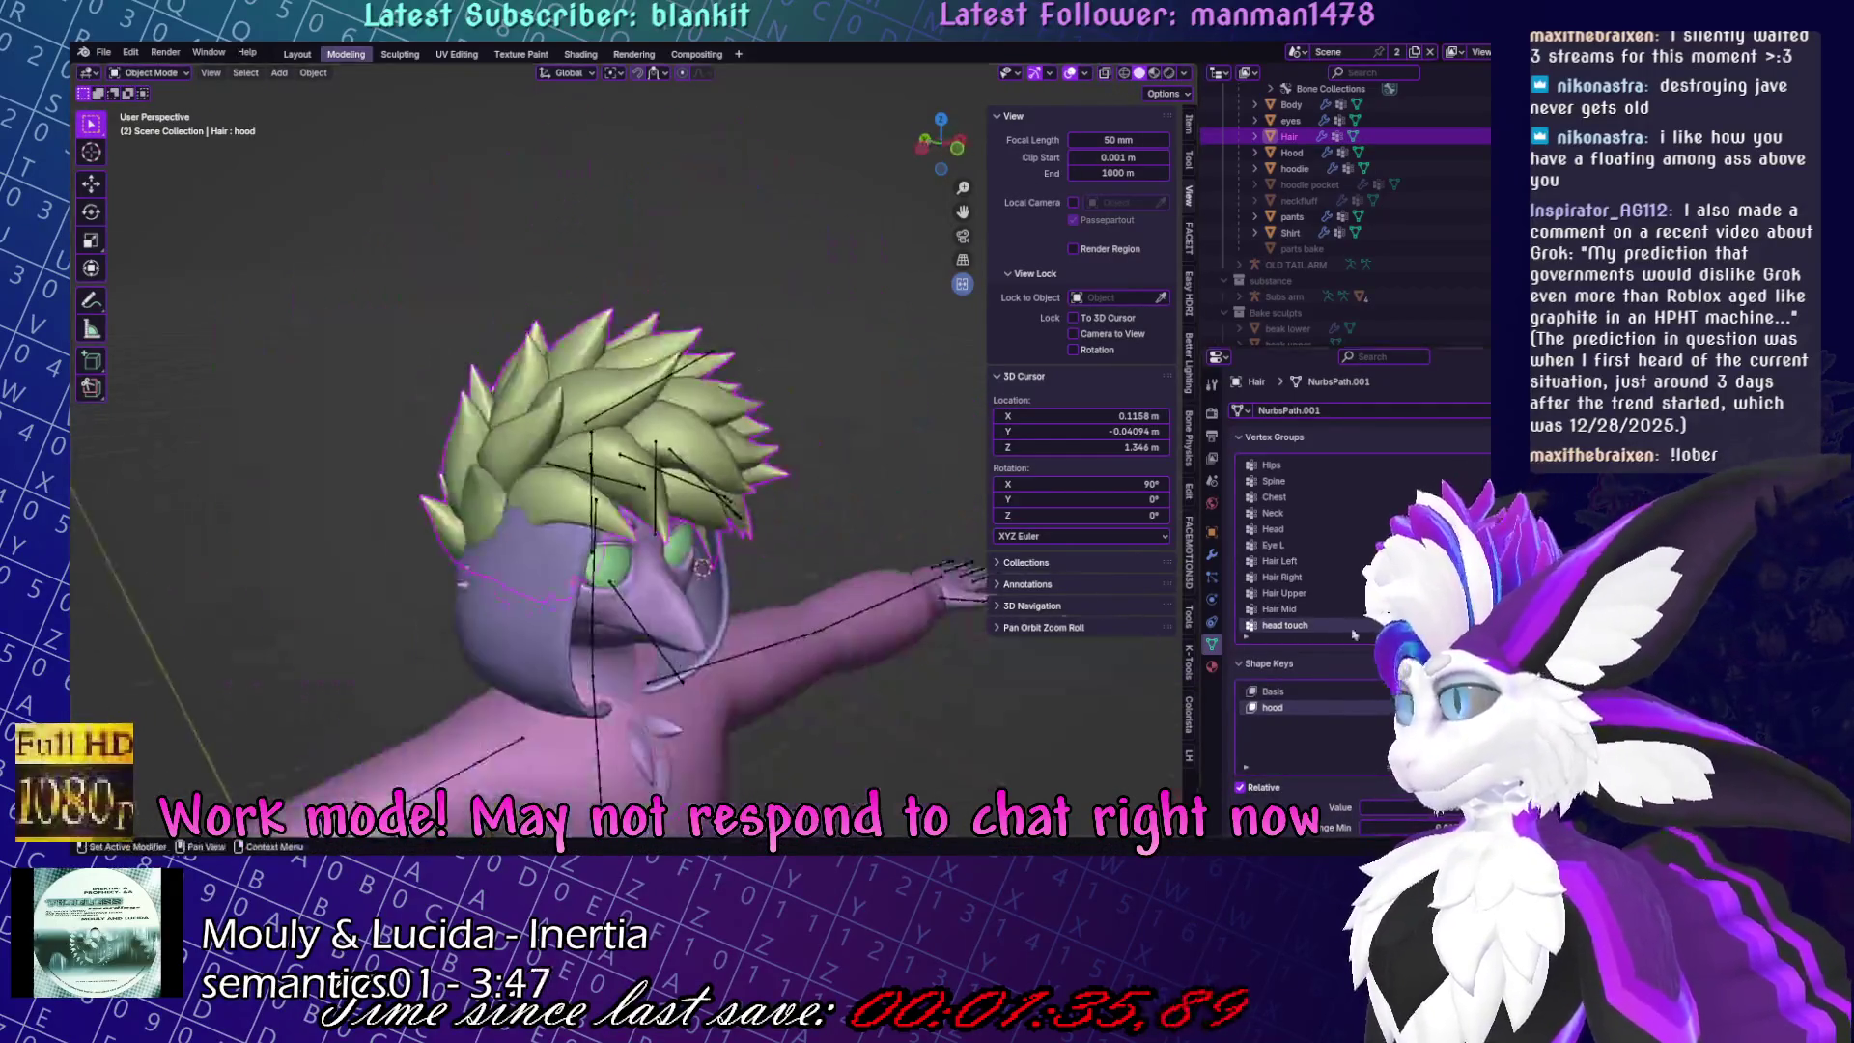
pyautogui.moveTo(676, 483)
pyautogui.mouseDown(button='middle')
pyautogui.moveTo(445, 498)
pyautogui.moveTo(975, 465)
pyautogui.moveTo(1009, 157)
pyautogui.moveTo(840, 271)
pyautogui.moveTo(749, 280)
pyautogui.mouseUp(button='middle')
# Select all the hair vertices and lower them along Z.
pyautogui.press('Tab')
pyautogui.press('a')
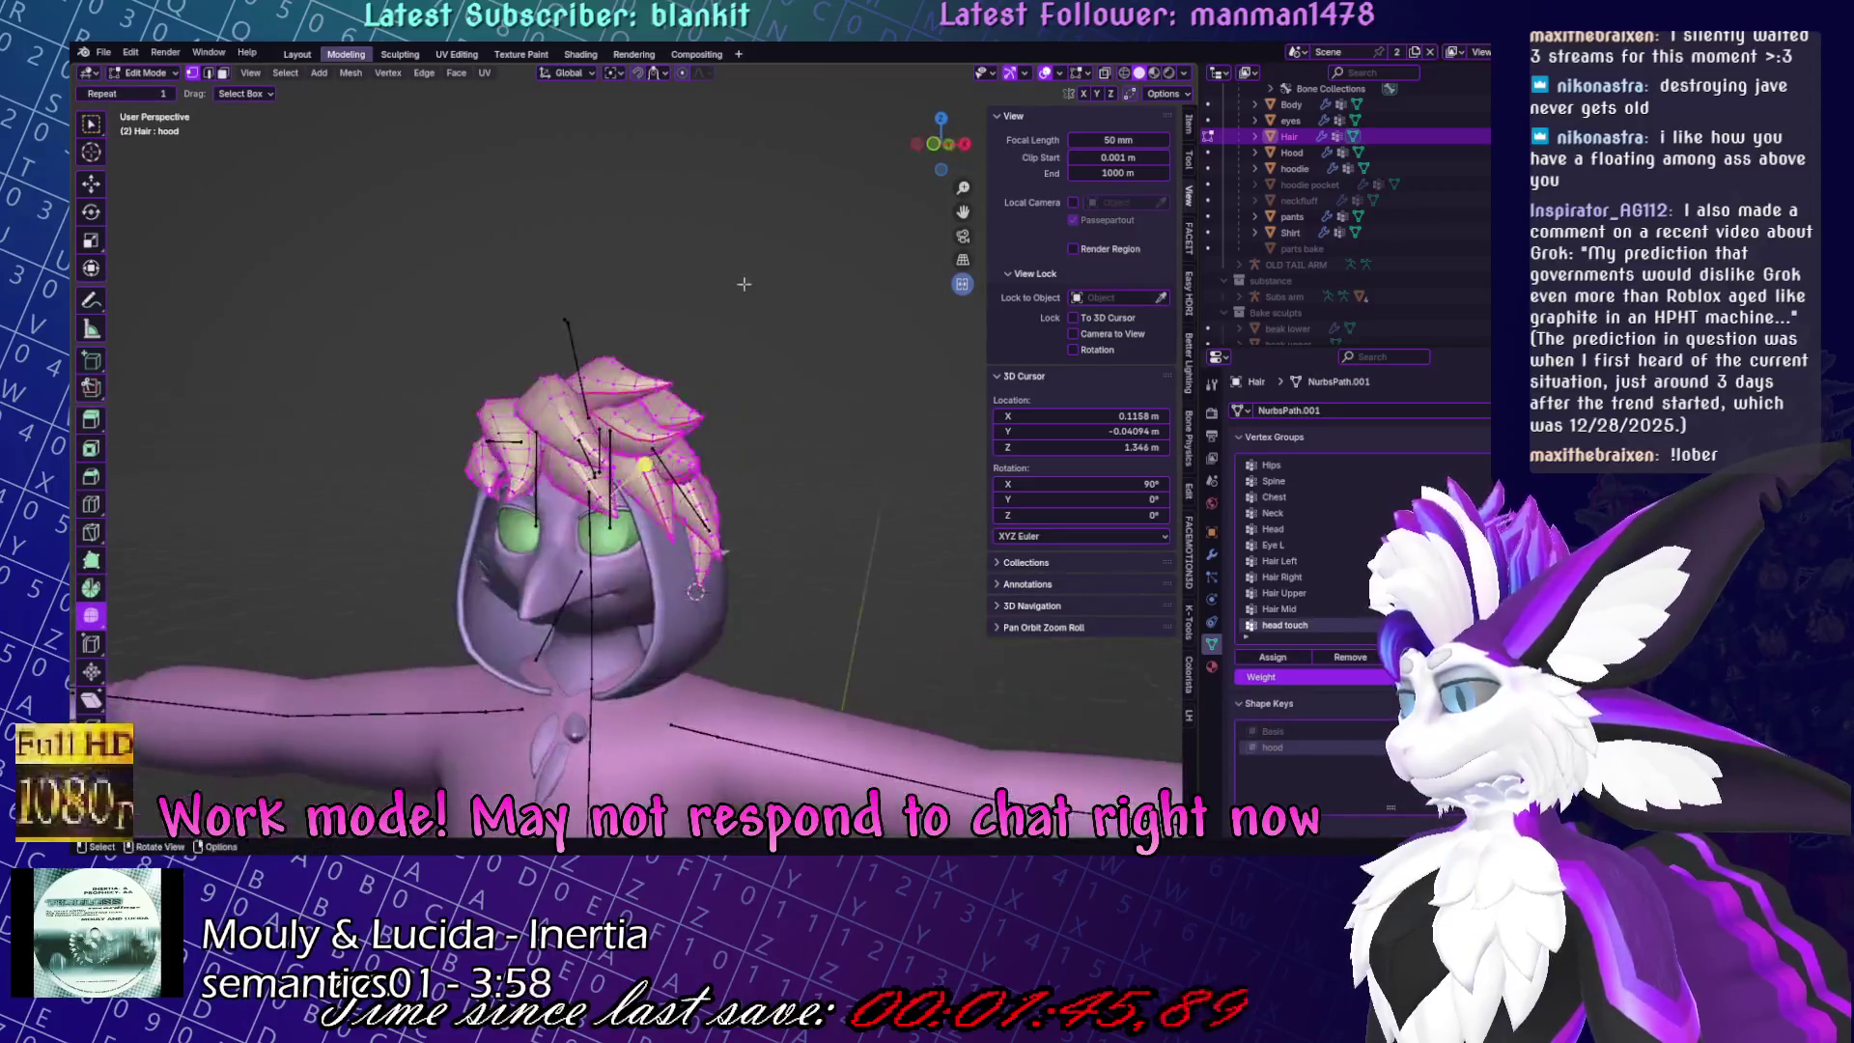
pyautogui.press('s')
pyautogui.press('z')
pyautogui.press('Escape')
pyautogui.press('g')
pyautogui.press('z')
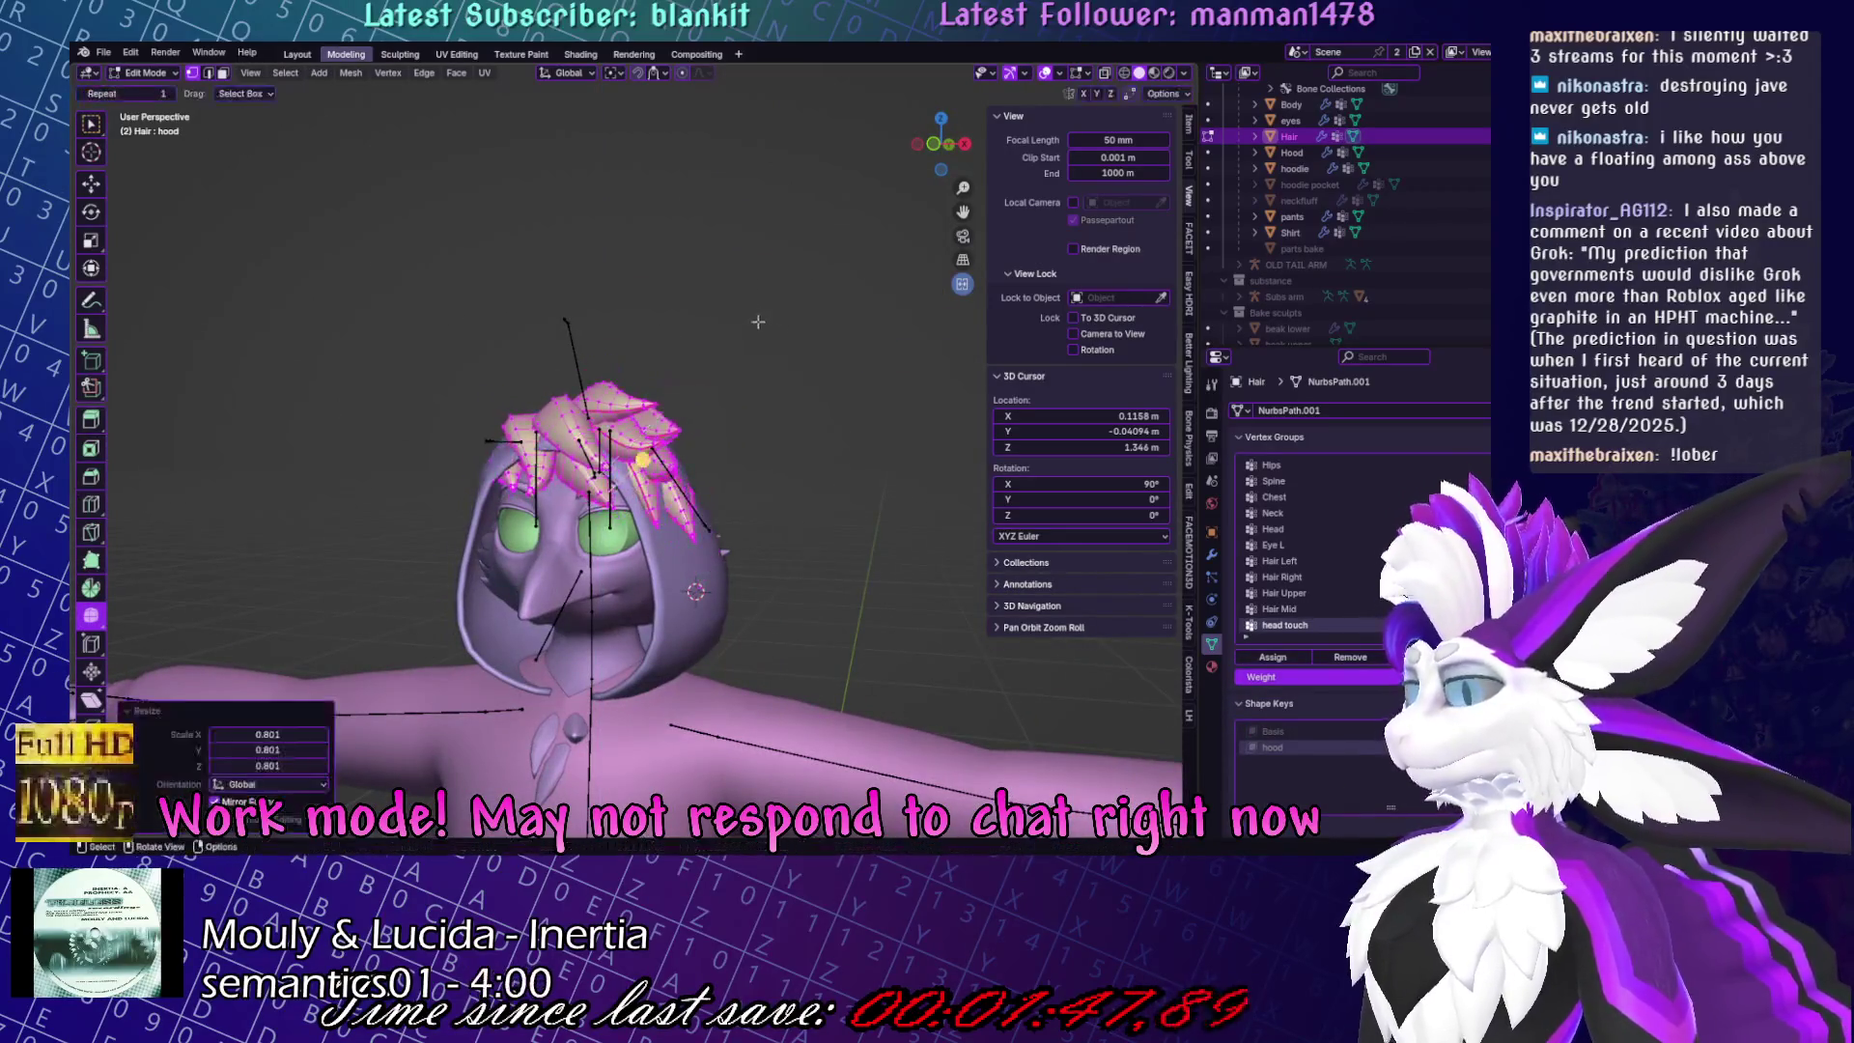
pyautogui.click(799, 315)
# Scale the hair down to 0.801, then switch Hair to Sculpt Mode.
pyautogui.press('s')
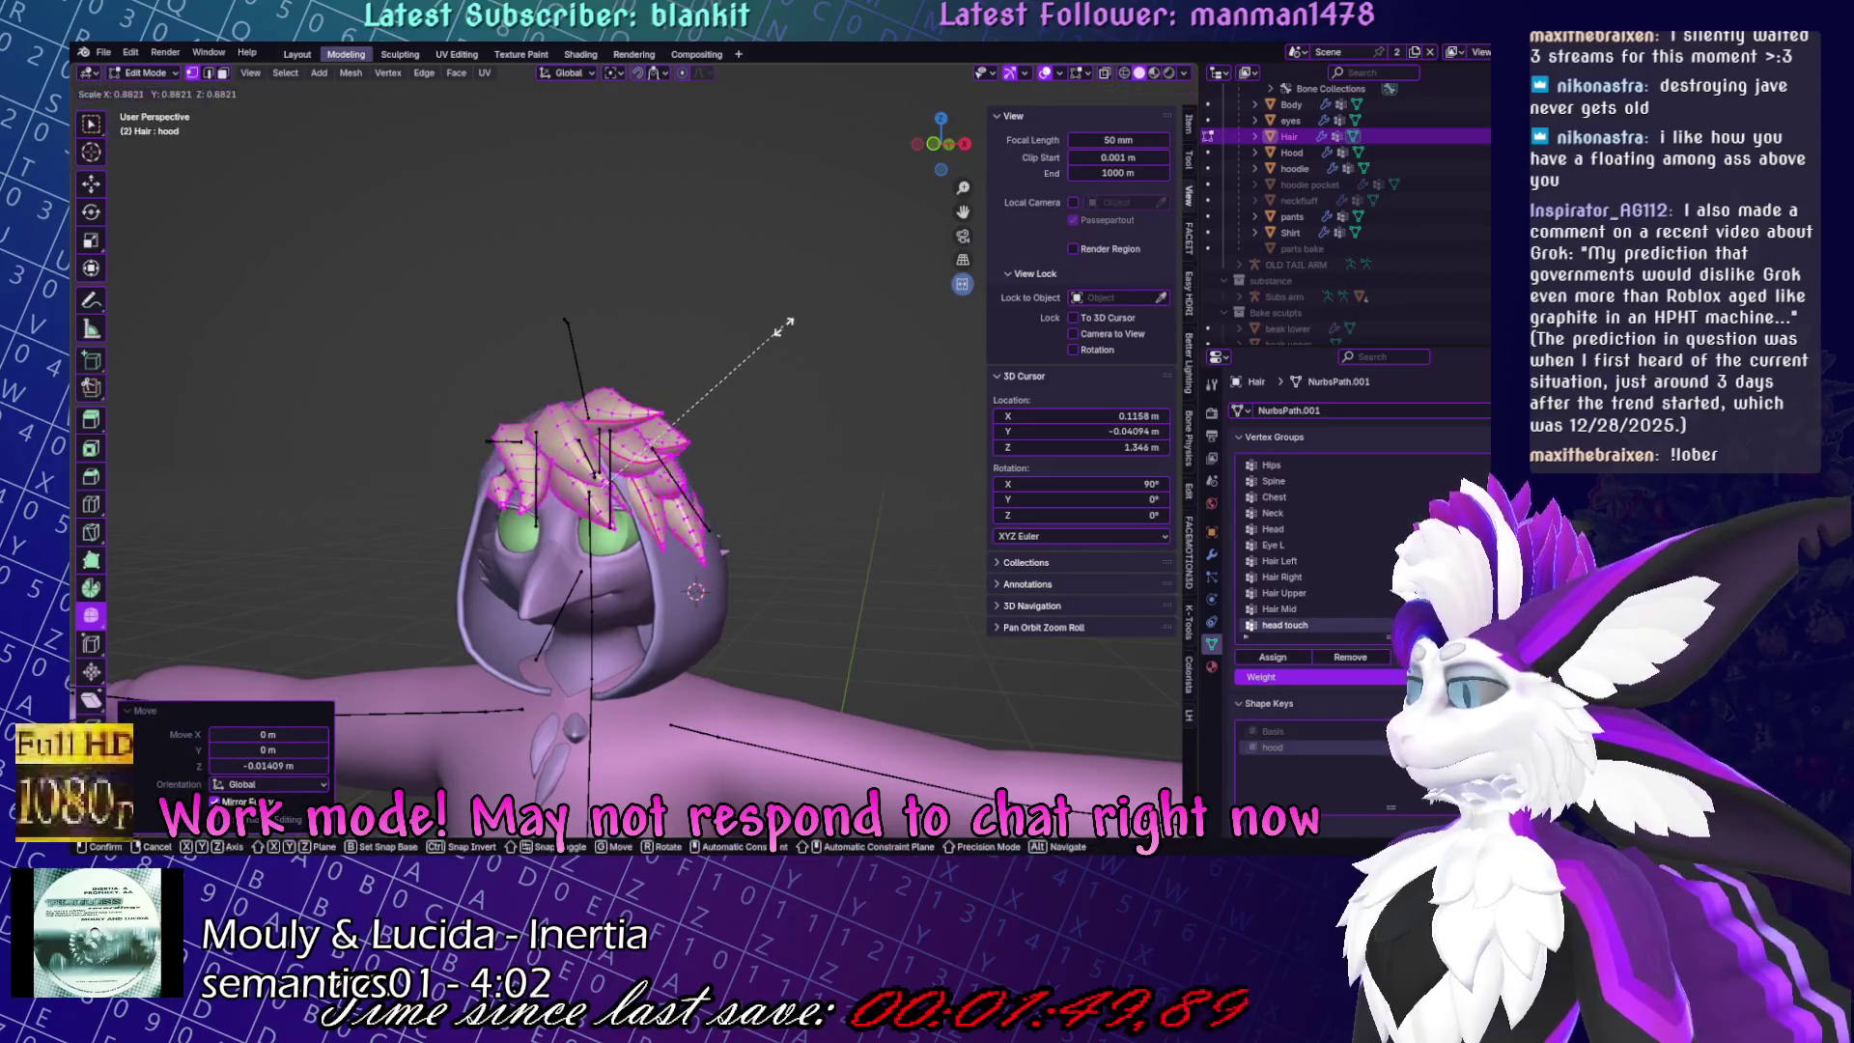
pyautogui.click(642, 476)
pyautogui.press('s')
pyautogui.click(734, 464)
pyautogui.moveTo(734, 464); pyautogui.dragTo(758, 458, button='middle')
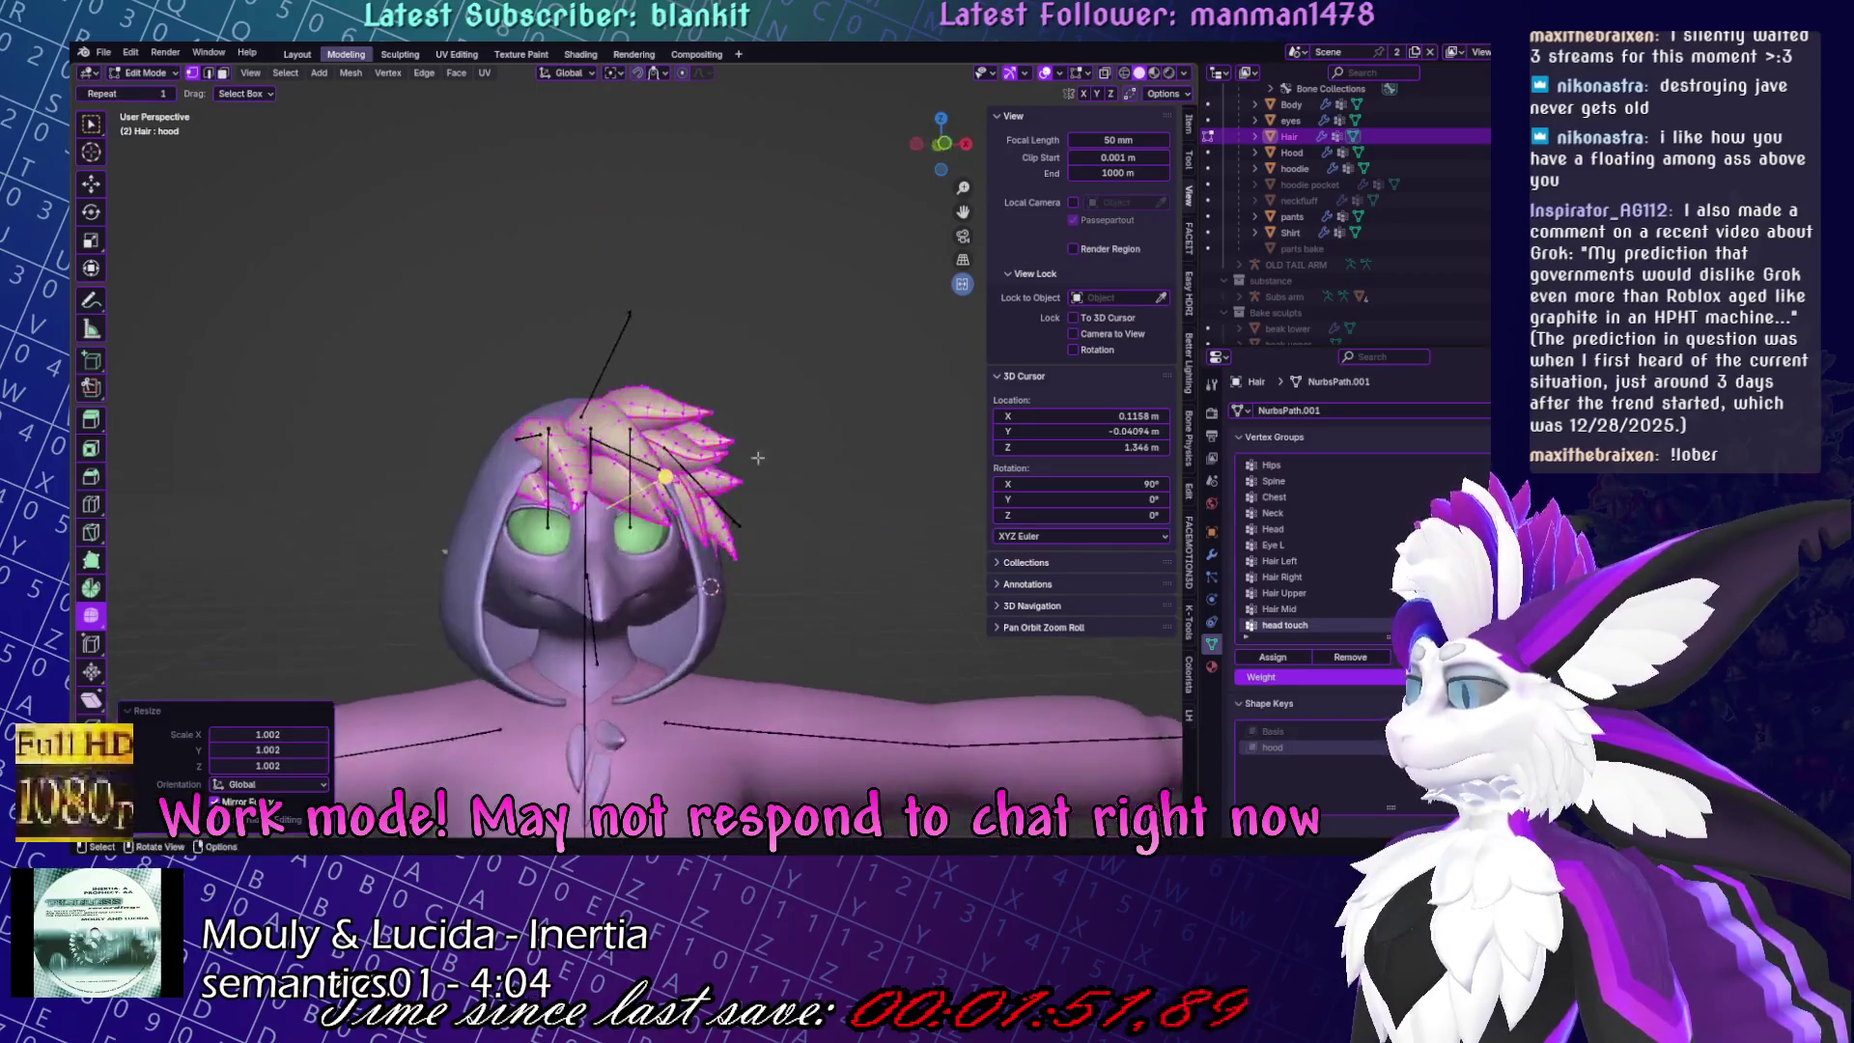
pyautogui.hotkey('ctrl', 'Tab')
pyautogui.moveTo(727, 366); pyautogui.dragTo(722, 417, button='middle')
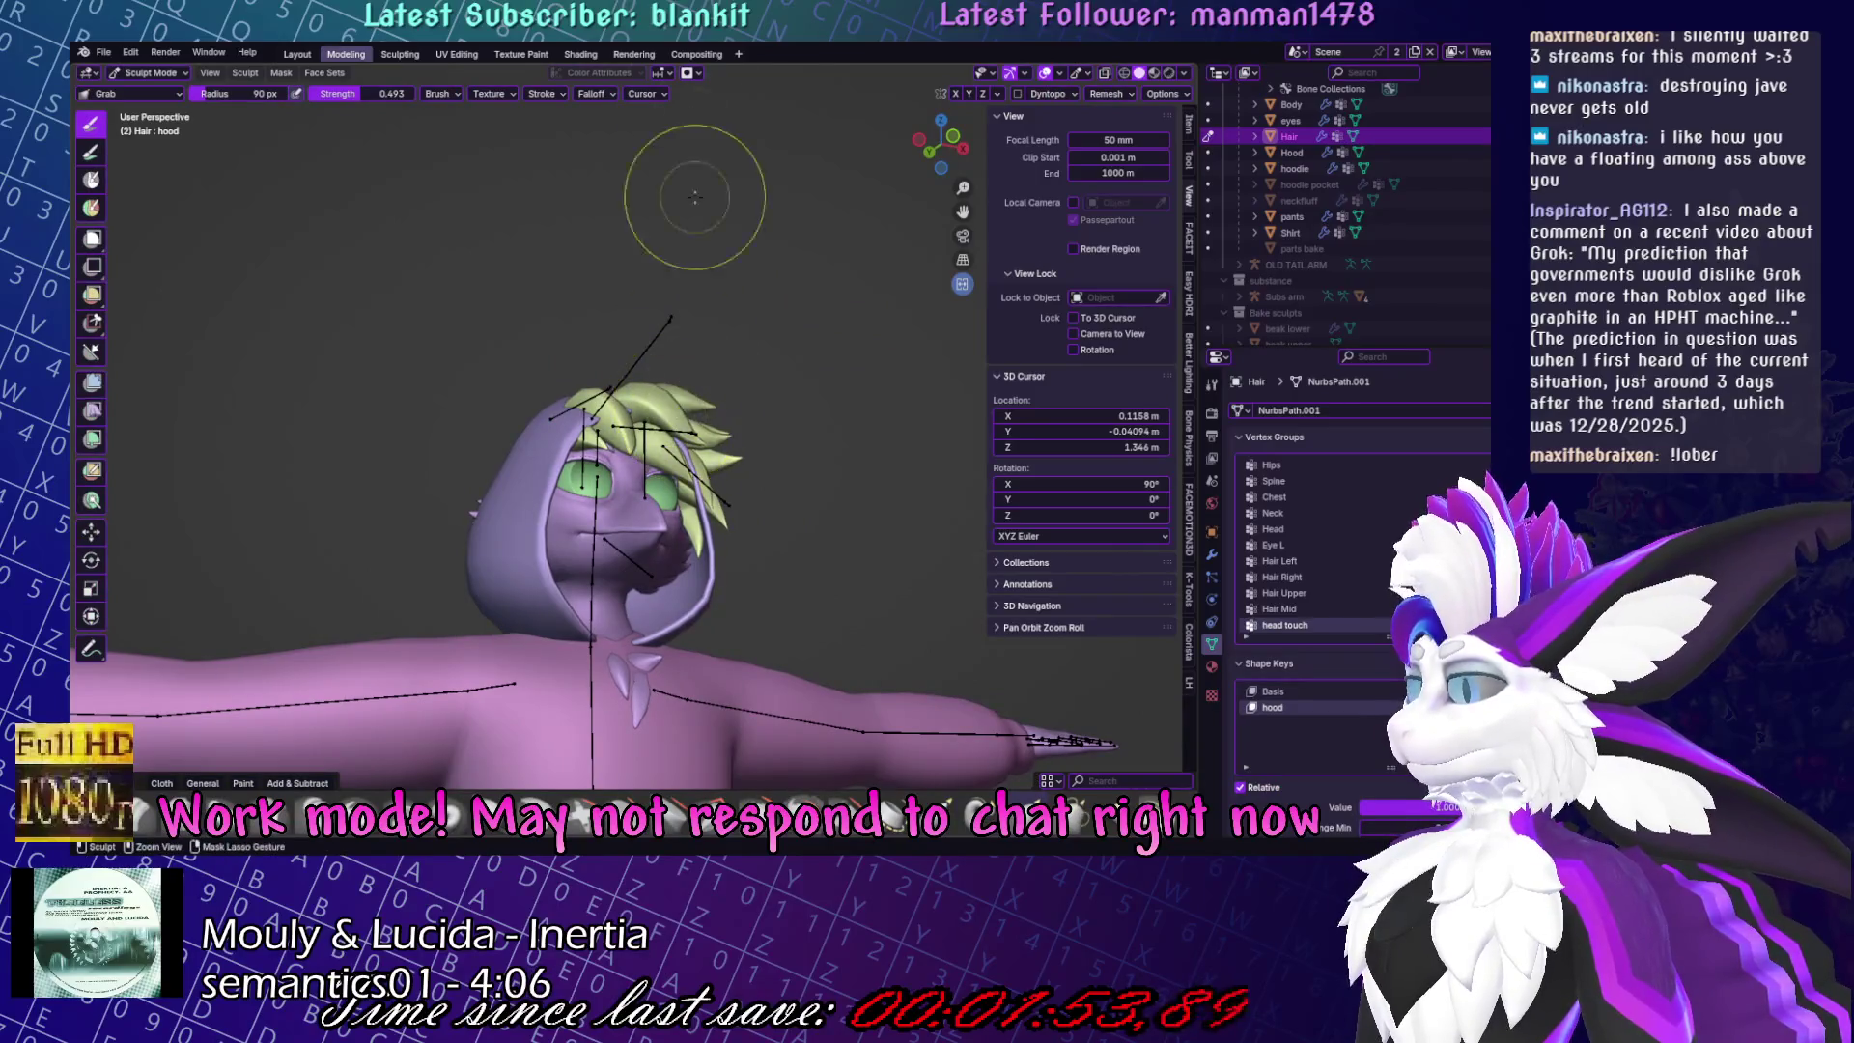
# Open the auto-masking options and frame the character from the front.
pyautogui.click(687, 74)
pyautogui.moveTo(734, 454)
pyautogui.mouseDown(button='middle')
pyautogui.moveTo(710, 471)
pyautogui.moveTo(676, 445)
pyautogui.mouseUp(button='middle')
pyautogui.scroll(-2, 710, 470)
pyautogui.scroll(3, 676, 444)
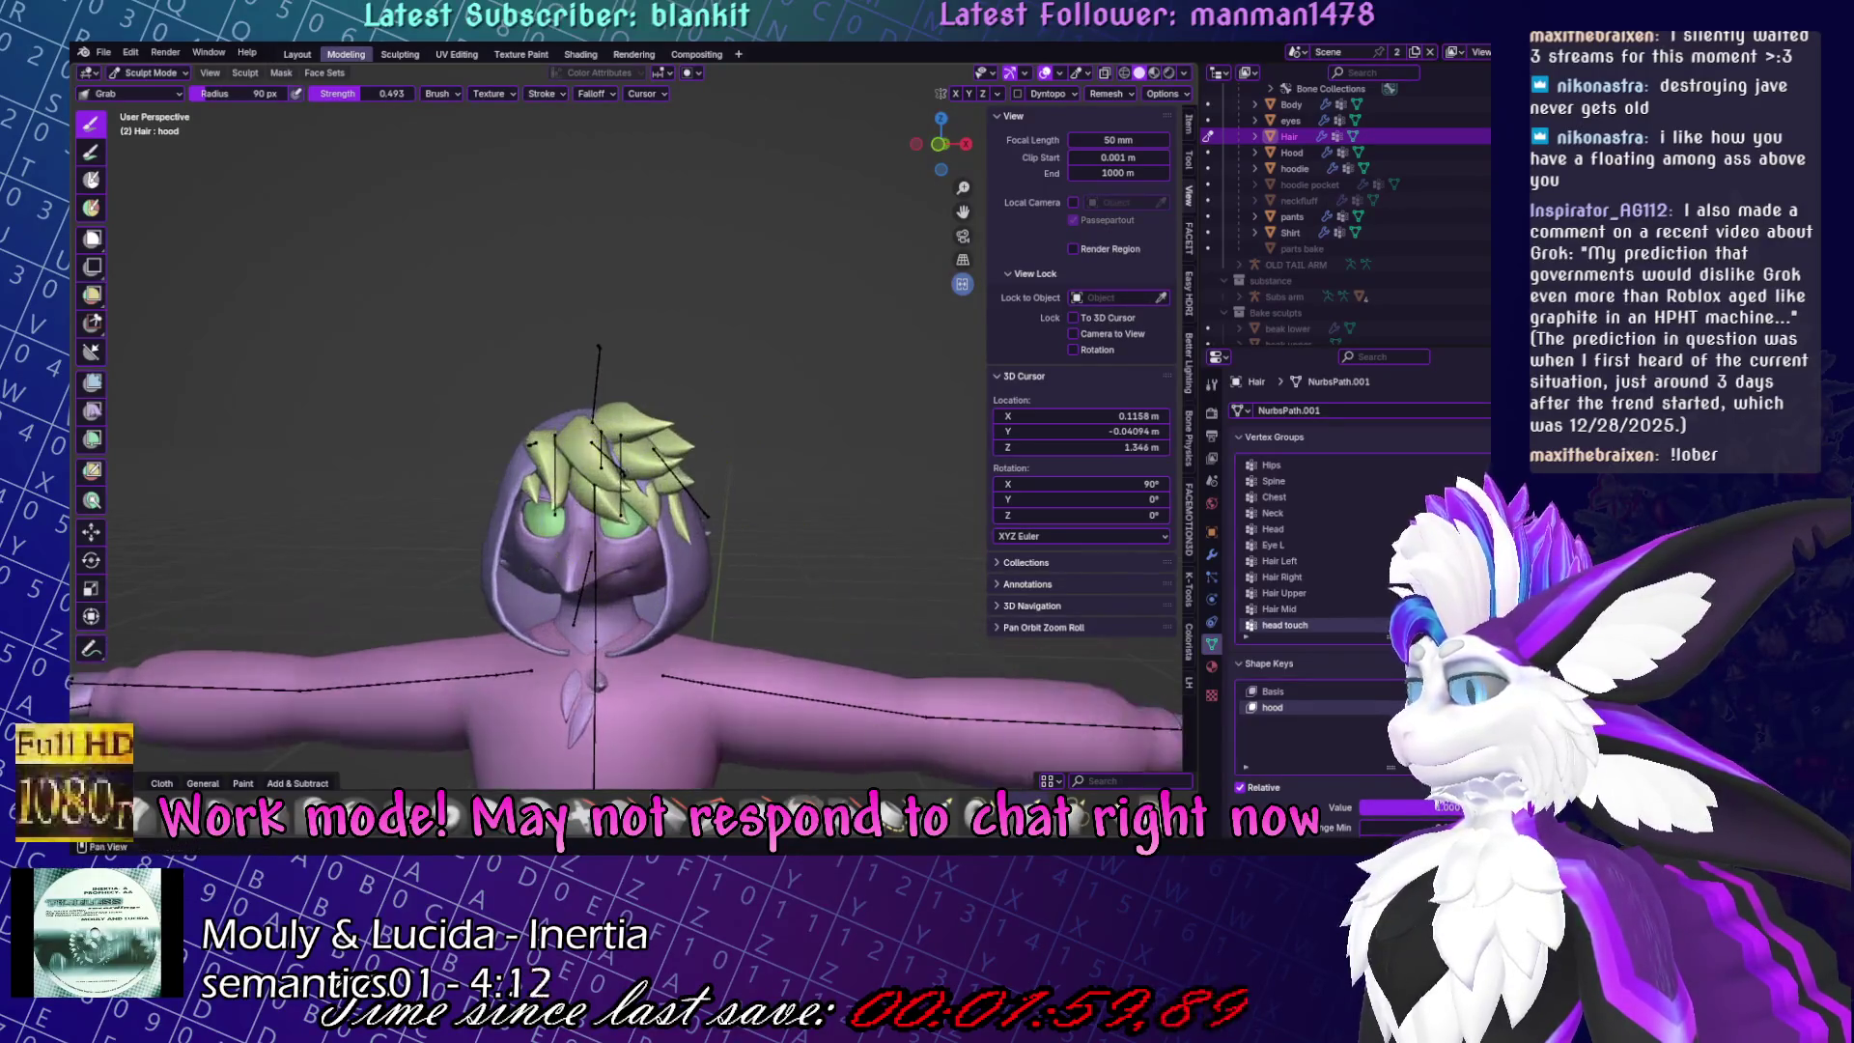
pyautogui.scroll(-1, 676, 445)
# Pose the hair spikes with the Pose brush in the hood shape key and save Yuruse.blend.
pyautogui.press('p')
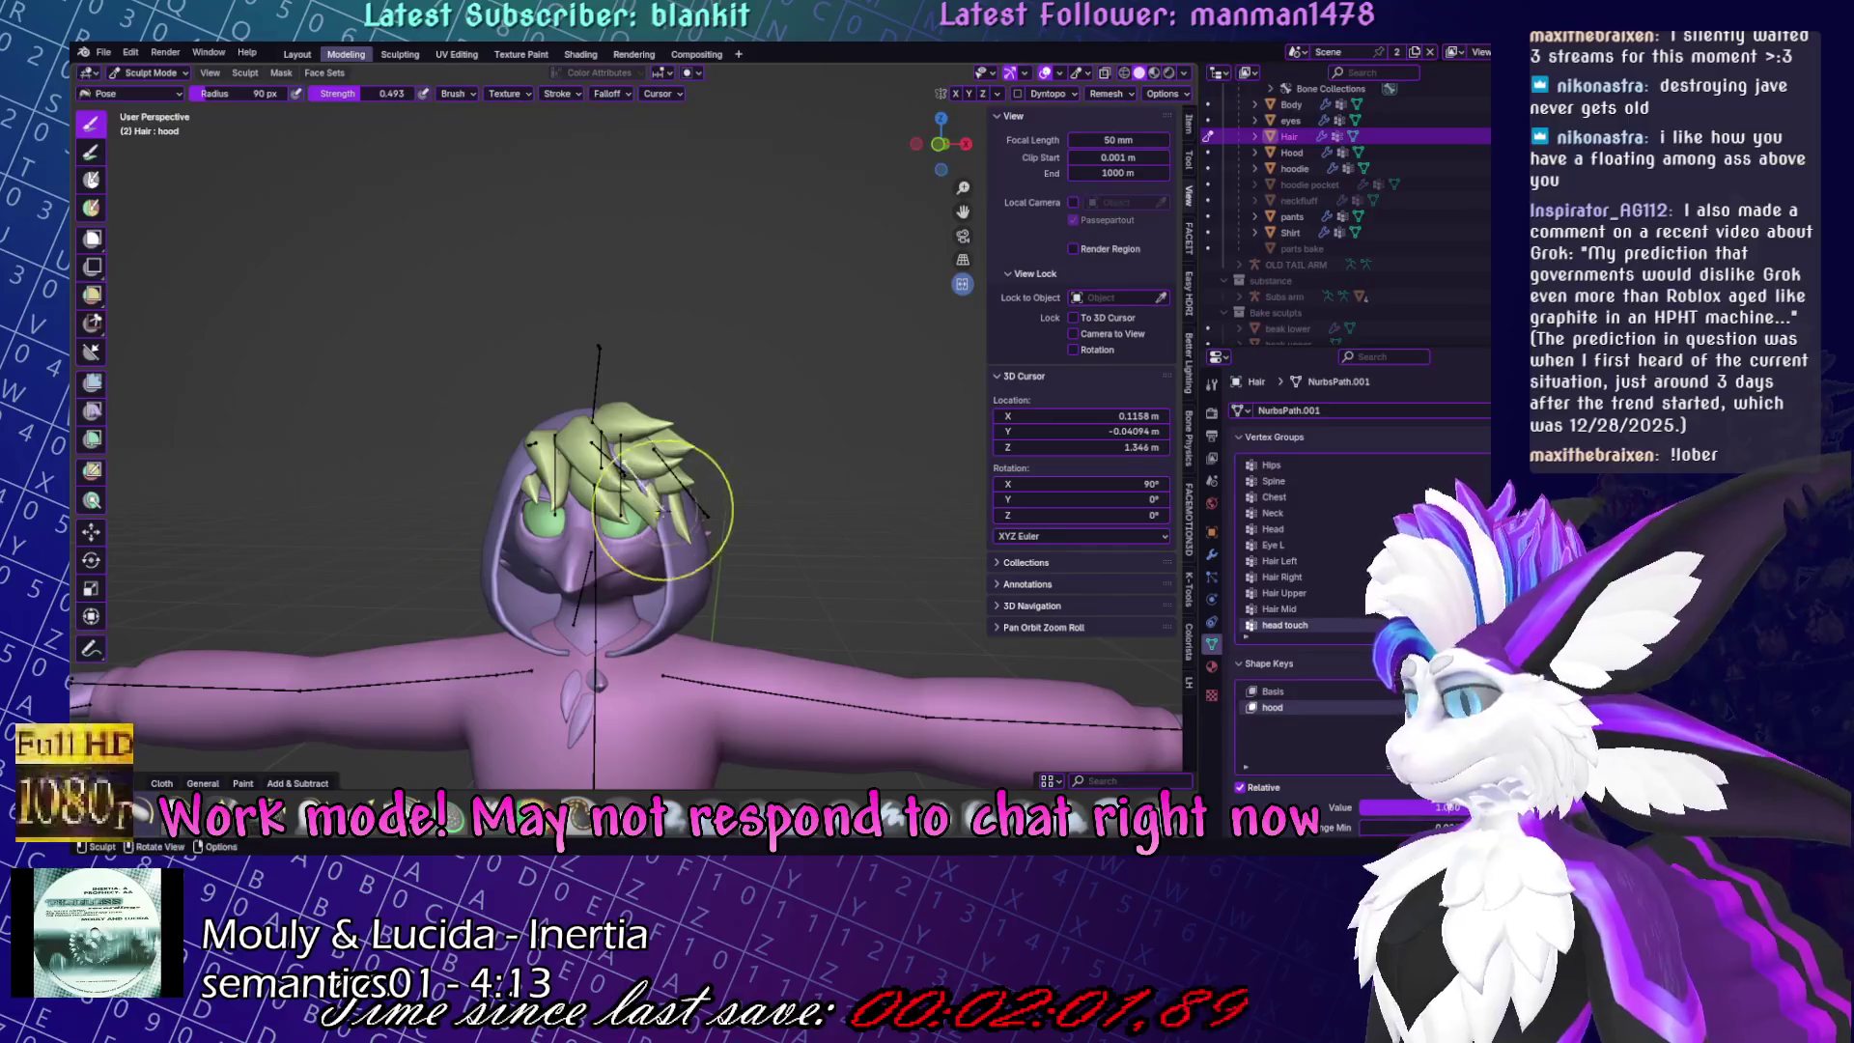
pyautogui.moveTo(556, 495); pyautogui.dragTo(577, 432, button='middle')
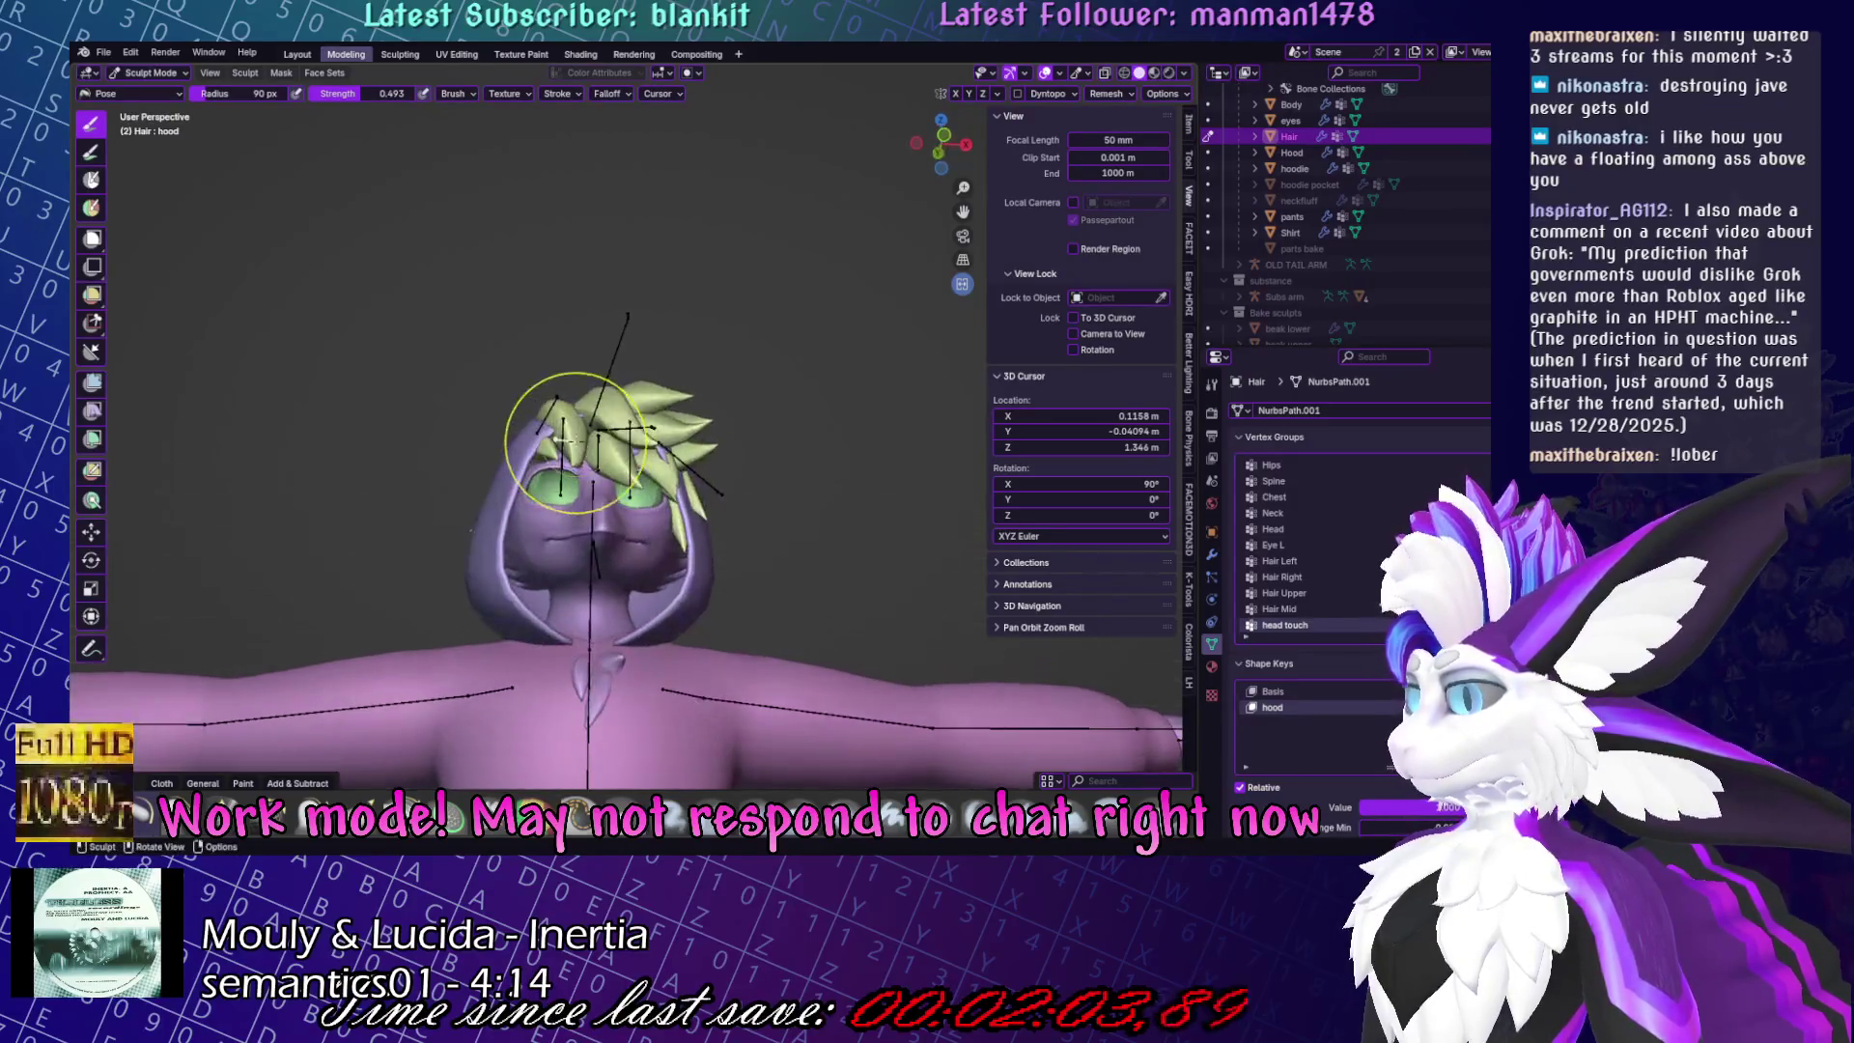
pyautogui.moveTo(471, 529); pyautogui.dragTo(683, 402, button='middle')
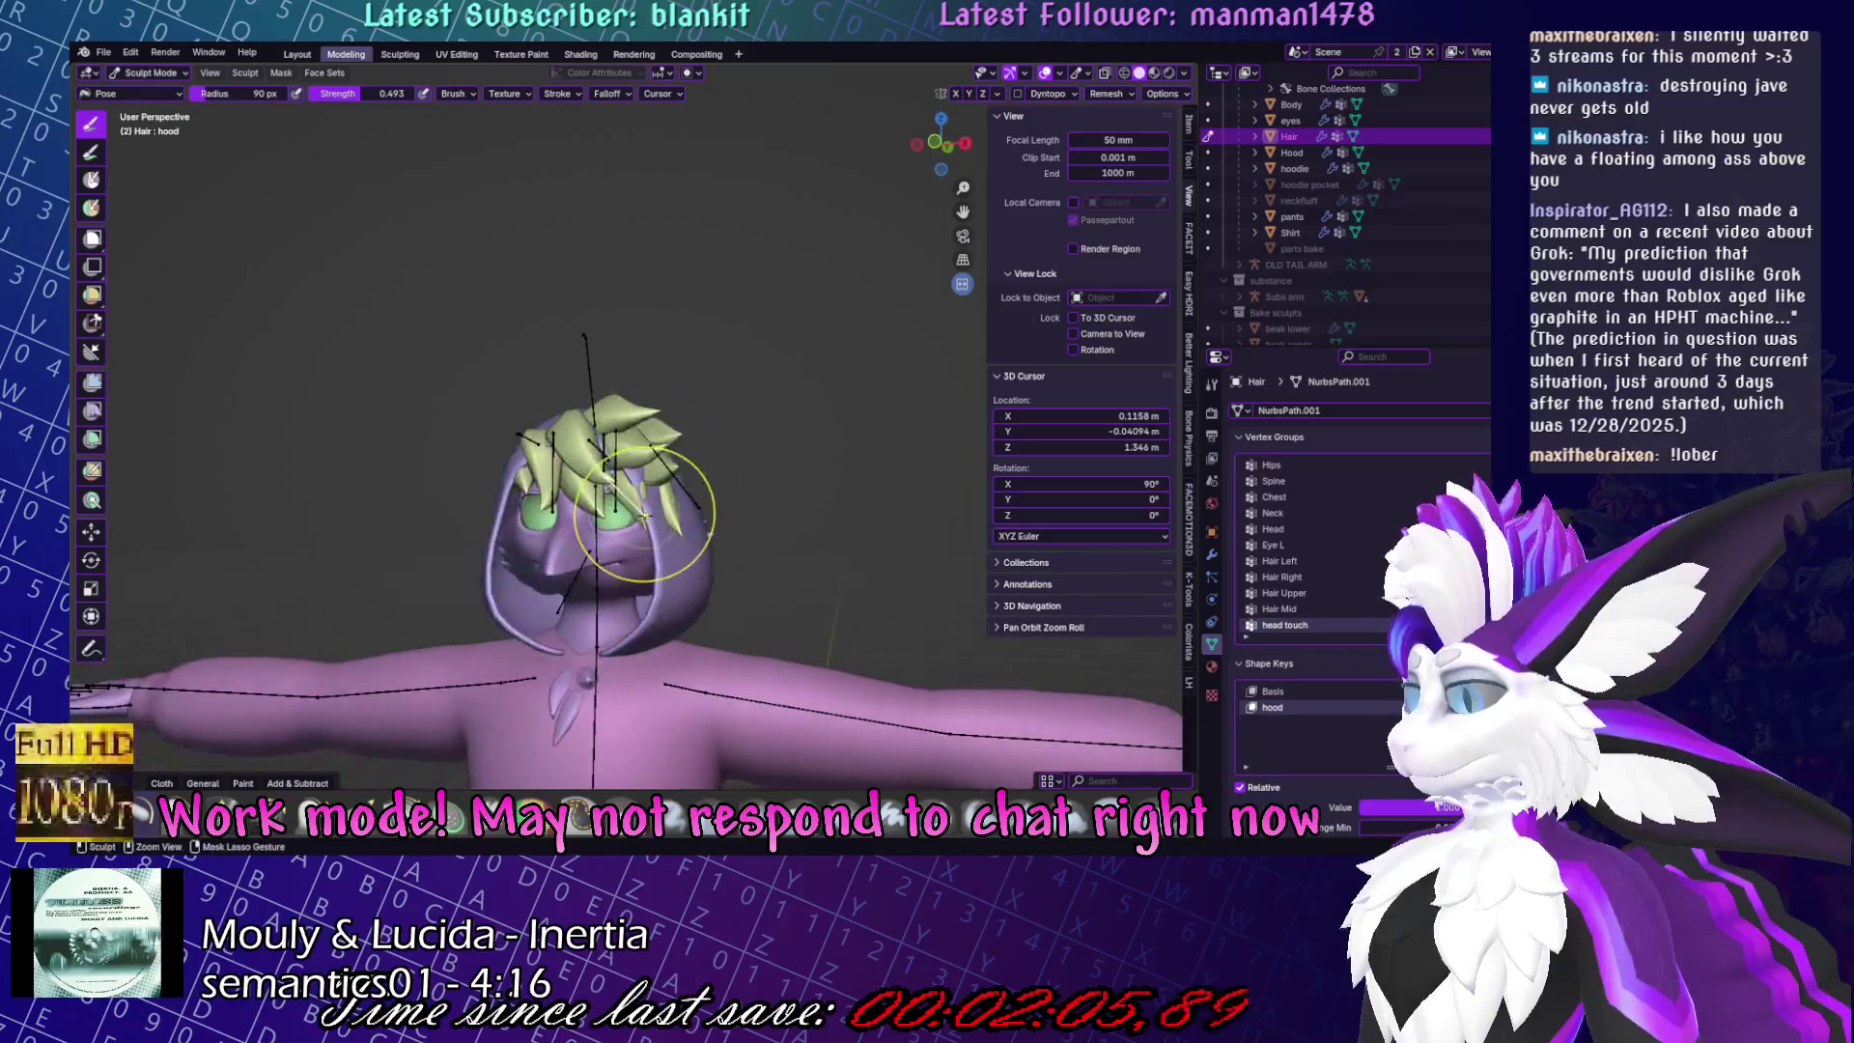
pyautogui.hotkey('ctrl', 's')
pyautogui.moveTo(795, 435)
pyautogui.mouseDown(button='middle')
pyautogui.moveTo(633, 551)
pyautogui.moveTo(731, 476)
pyautogui.moveTo(666, 520)
pyautogui.moveTo(708, 533)
pyautogui.mouseUp(button='middle')
# Select a hair spike, scale it to 0.327 and move it inside the hood.
pyautogui.press('Tab')
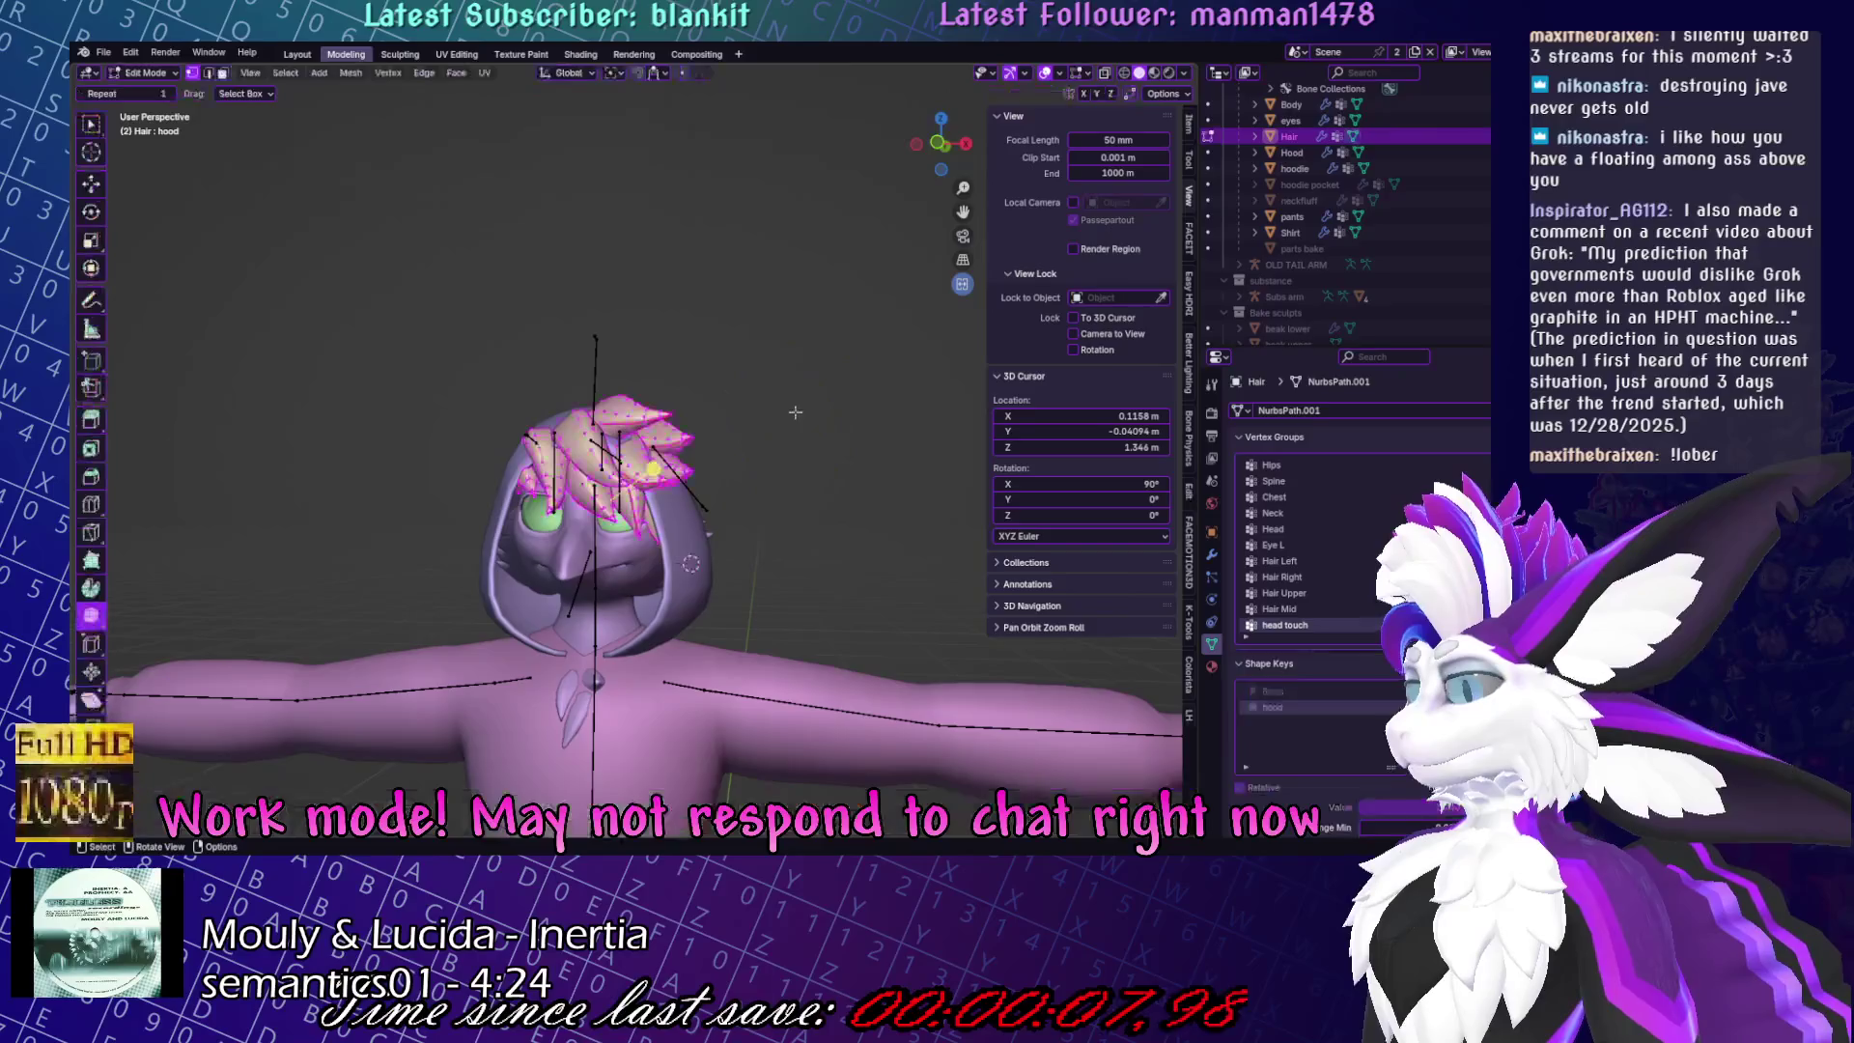
pyautogui.moveTo(641, 475); pyautogui.dragTo(878, 336, button='middle')
pyautogui.press('l')
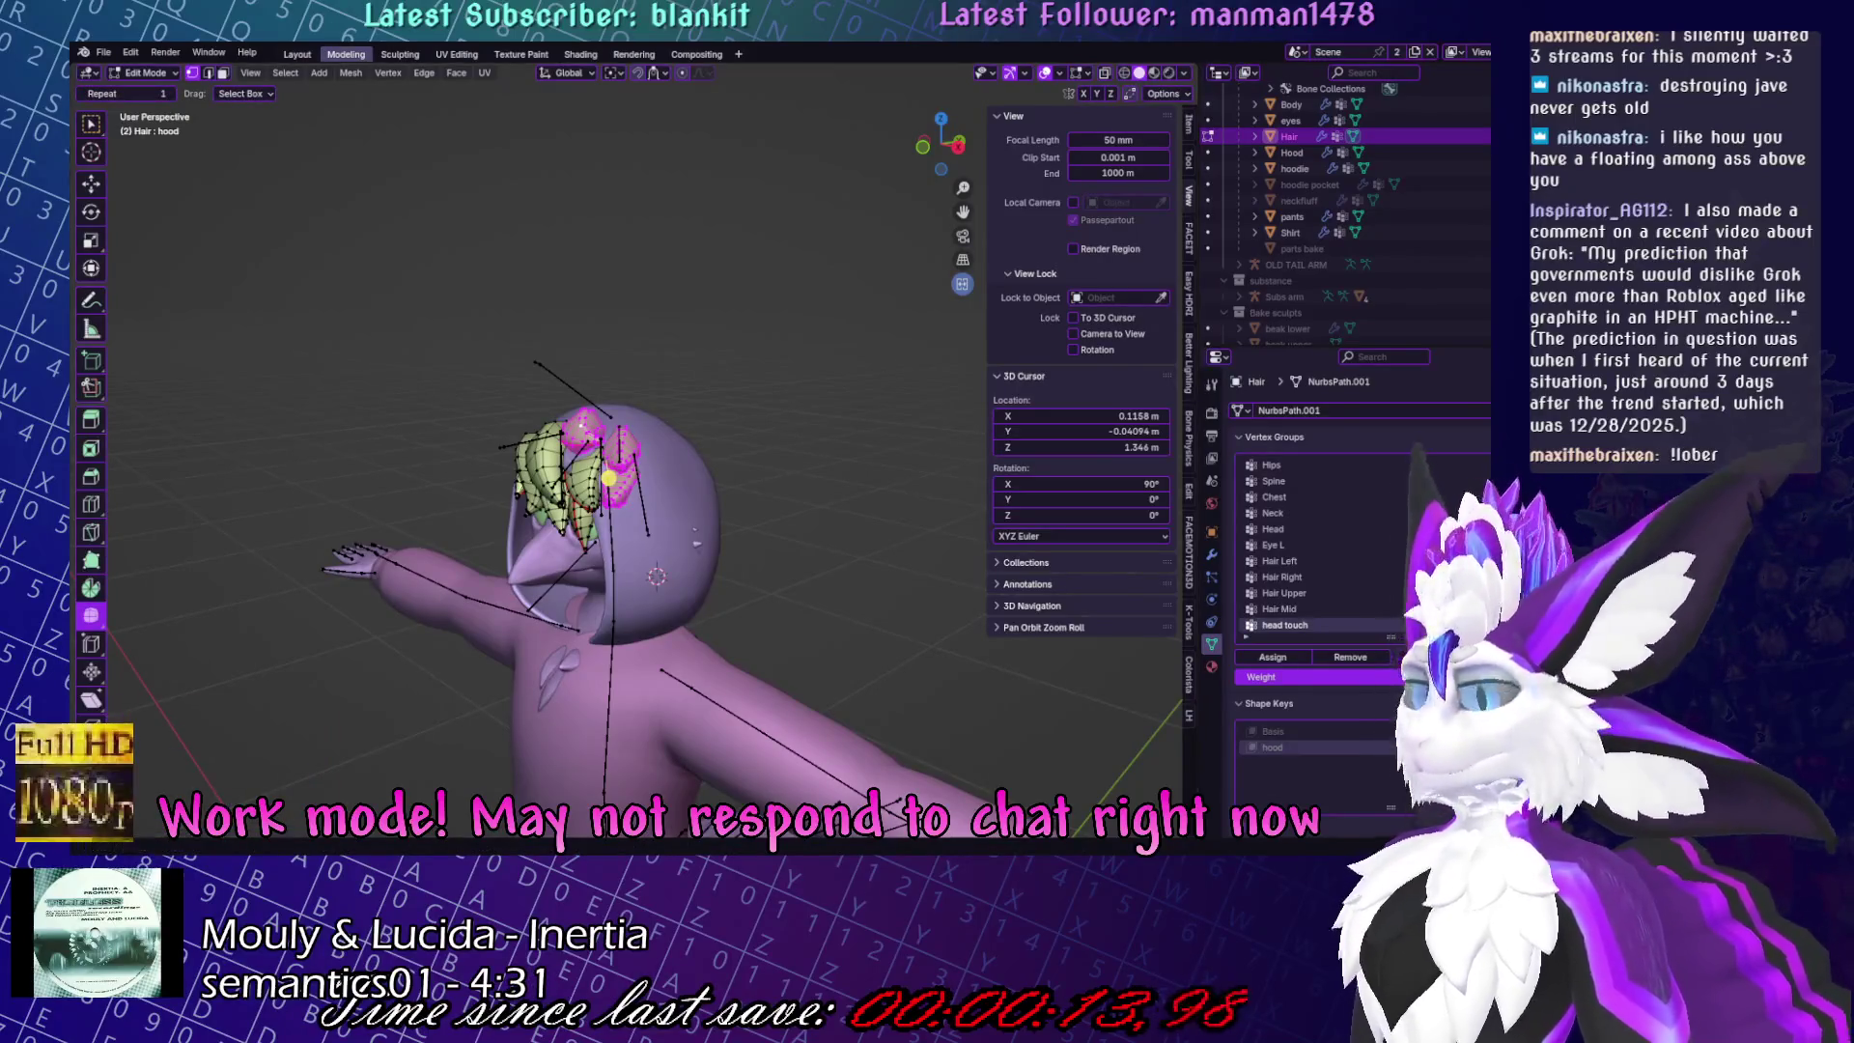
pyautogui.moveTo(676, 463)
pyautogui.mouseDown(button='middle')
pyautogui.moveTo(662, 450)
pyautogui.moveTo(901, 289)
pyautogui.mouseUp(button='middle')
pyautogui.press('s')
pyautogui.click(662, 450)
pyautogui.press('g')
pyautogui.click(662, 450)
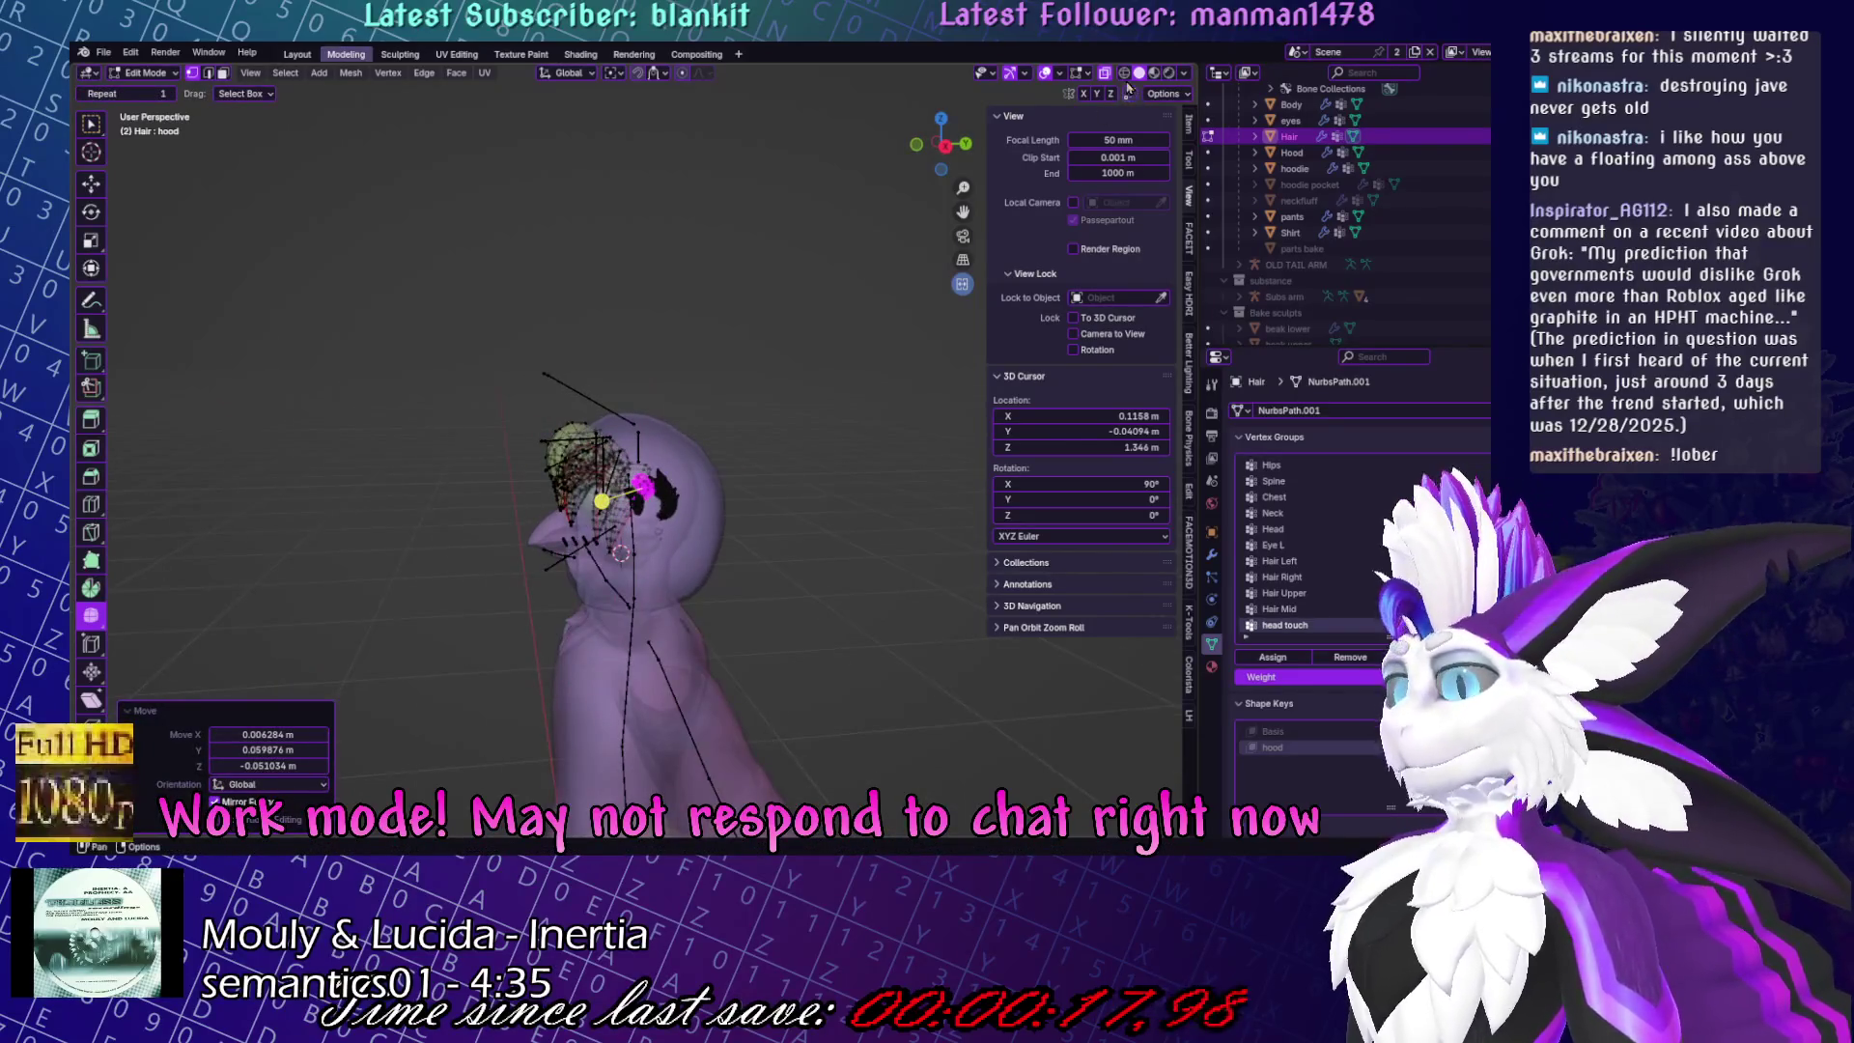
# Deselect the hair, then select the Hood object in Object Mode and open it in Sculpt Mode.
pyautogui.moveTo(534, 340); pyautogui.dragTo(630, 340, button='middle')
pyautogui.click(705, 268)
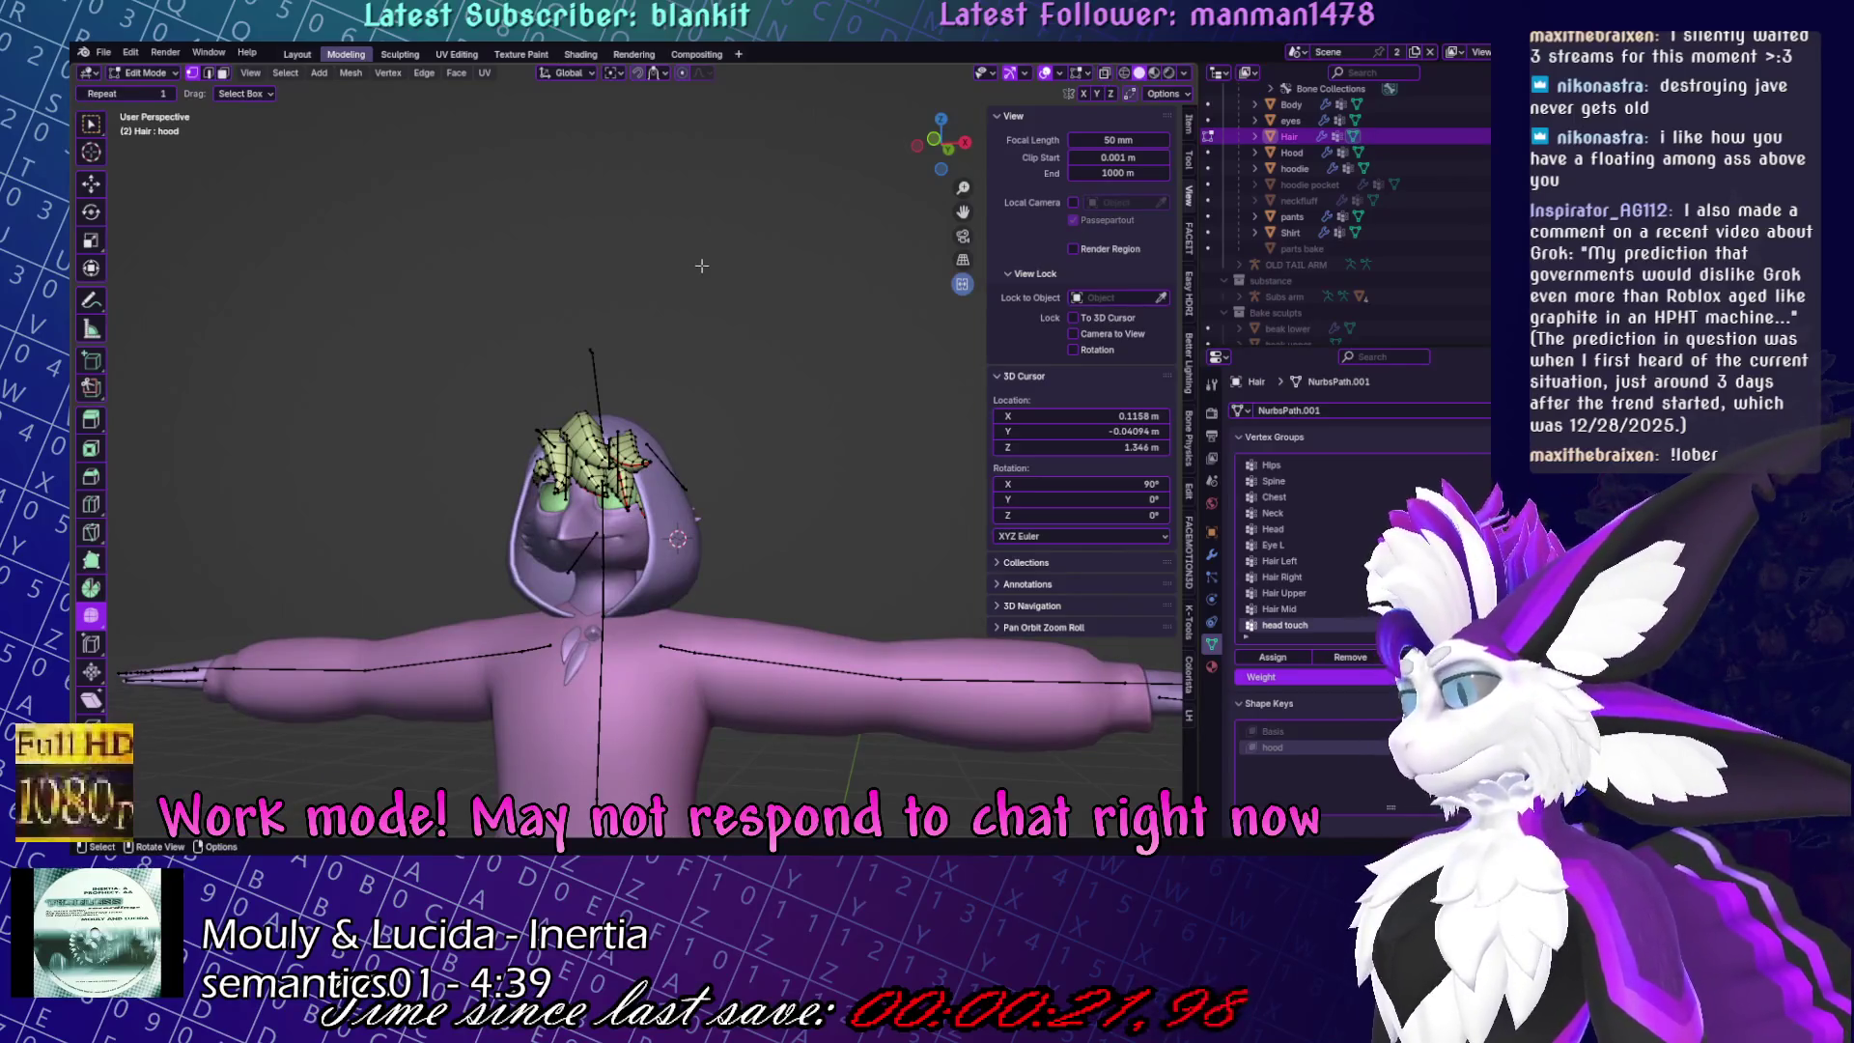
pyautogui.moveTo(645, 247); pyautogui.dragTo(570, 318, button='middle')
pyautogui.press('Tab')
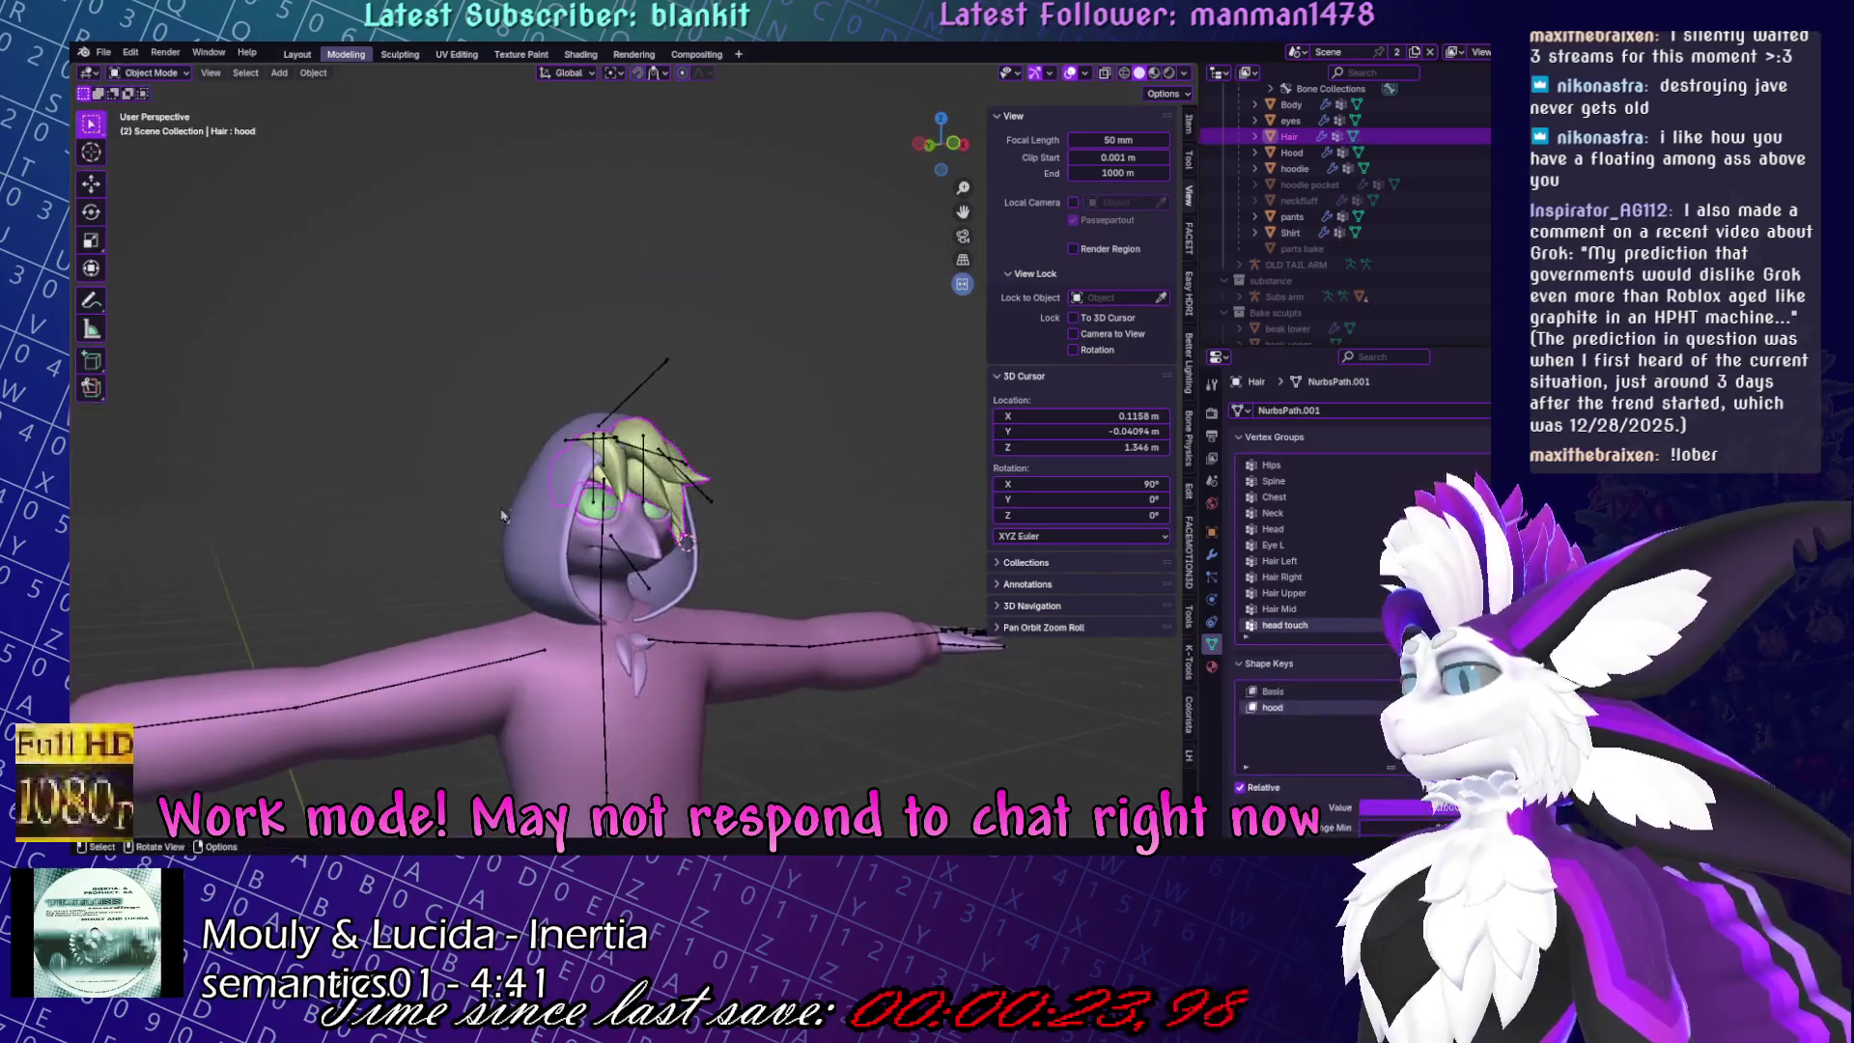
pyautogui.click(541, 572)
pyautogui.hotkey('ctrl', 'Tab')
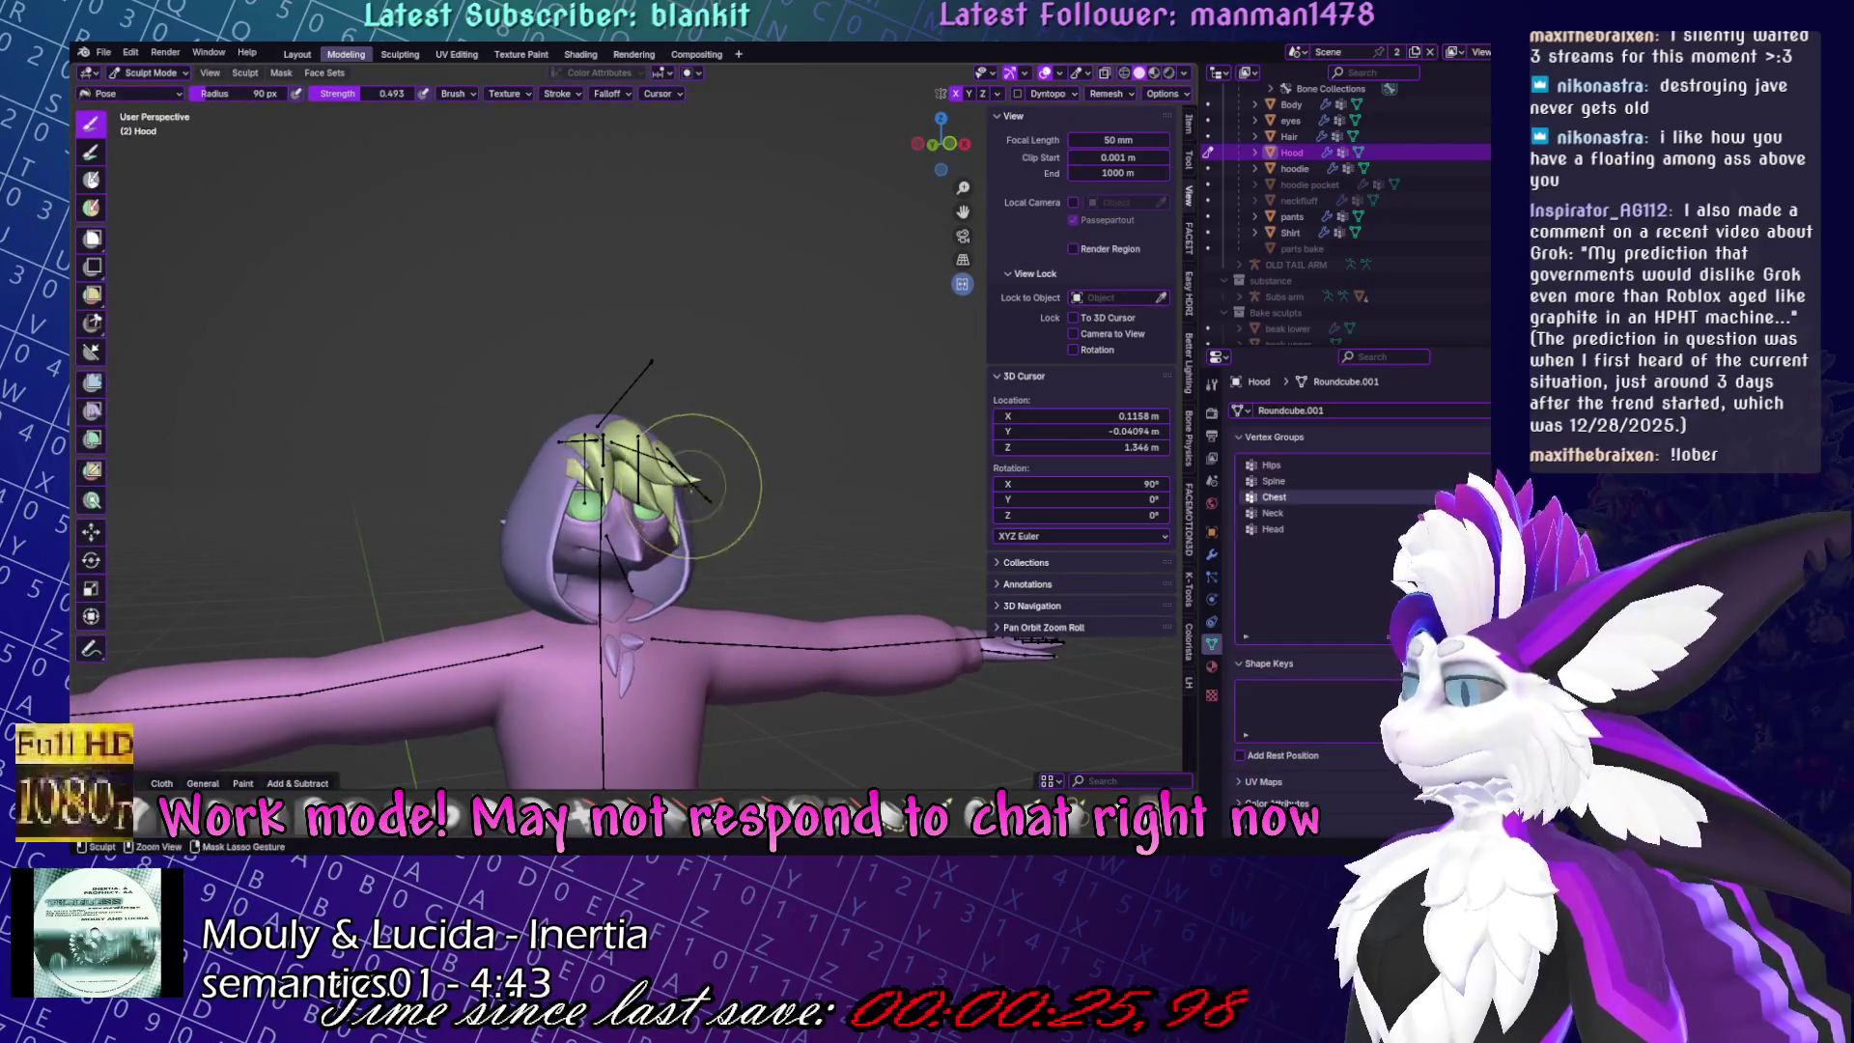
# Pull the hood's right side inward with the Elastic Snake Hook brush and save Yuruse.blend.
pyautogui.click(946, 832)
pyautogui.moveTo(946, 676); pyautogui.dragTo(1024, 676, button='middle')
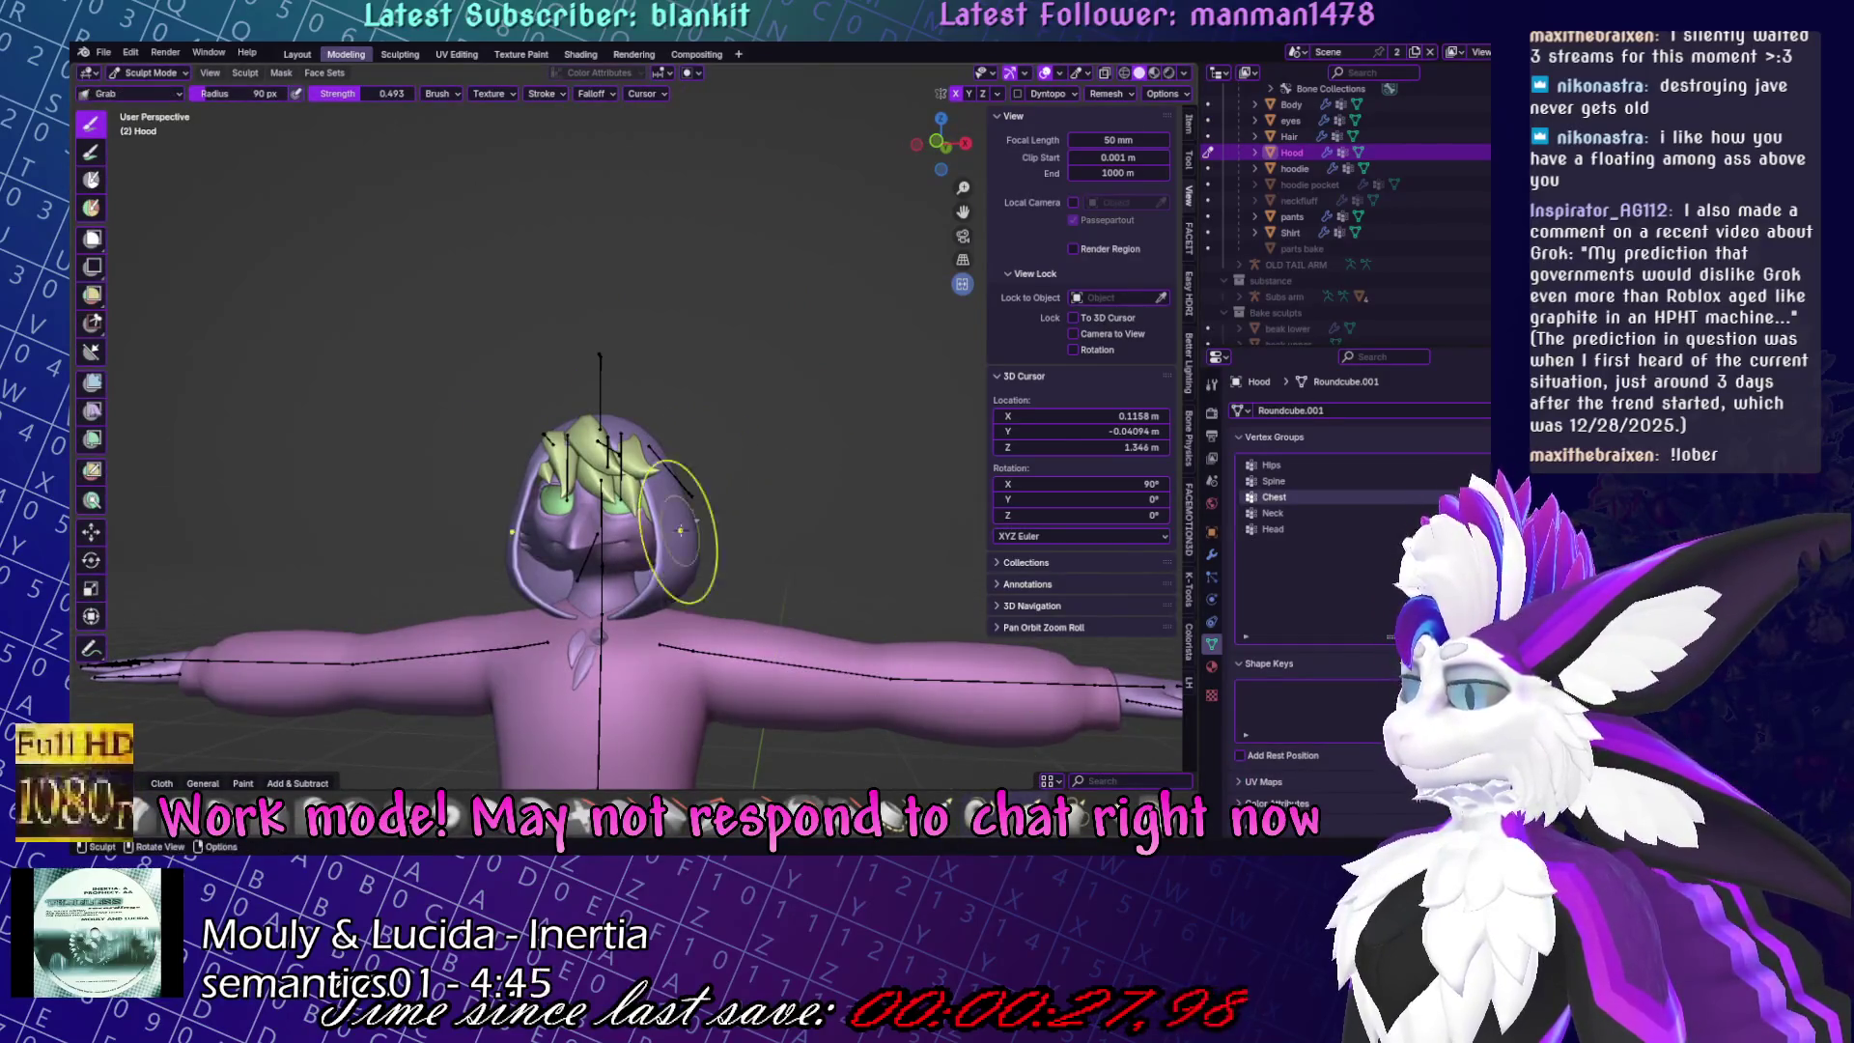
pyautogui.moveTo(681, 529); pyautogui.dragTo(660, 497)
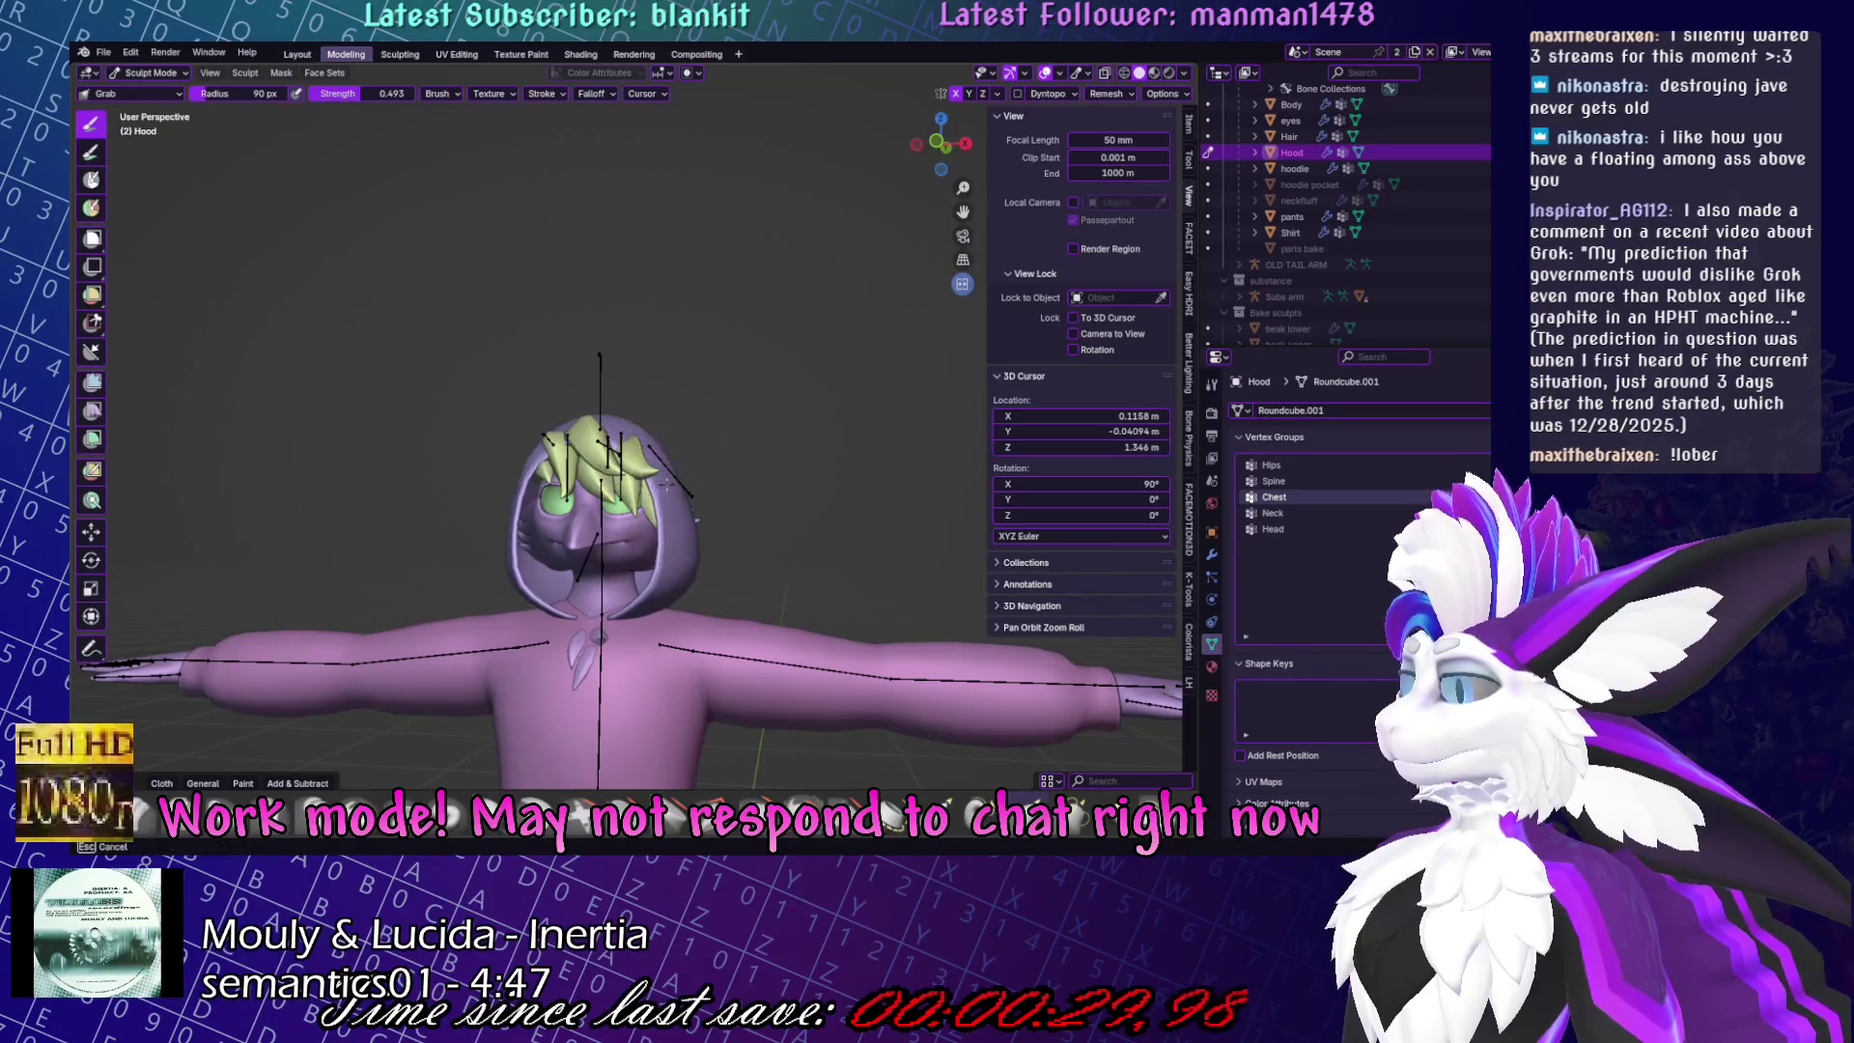
pyautogui.moveTo(676, 478)
pyautogui.mouseDown(button='middle')
pyautogui.moveTo(771, 473)
pyautogui.moveTo(734, 406)
pyautogui.mouseUp(button='middle')
pyautogui.hotkey('ctrl', 's')
pyautogui.hotkey('ctrl', 'Tab')
# Use the mode pie menu to put the Hair mesh into Sculpt Mode.
pyautogui.scroll(4, 618, 435)
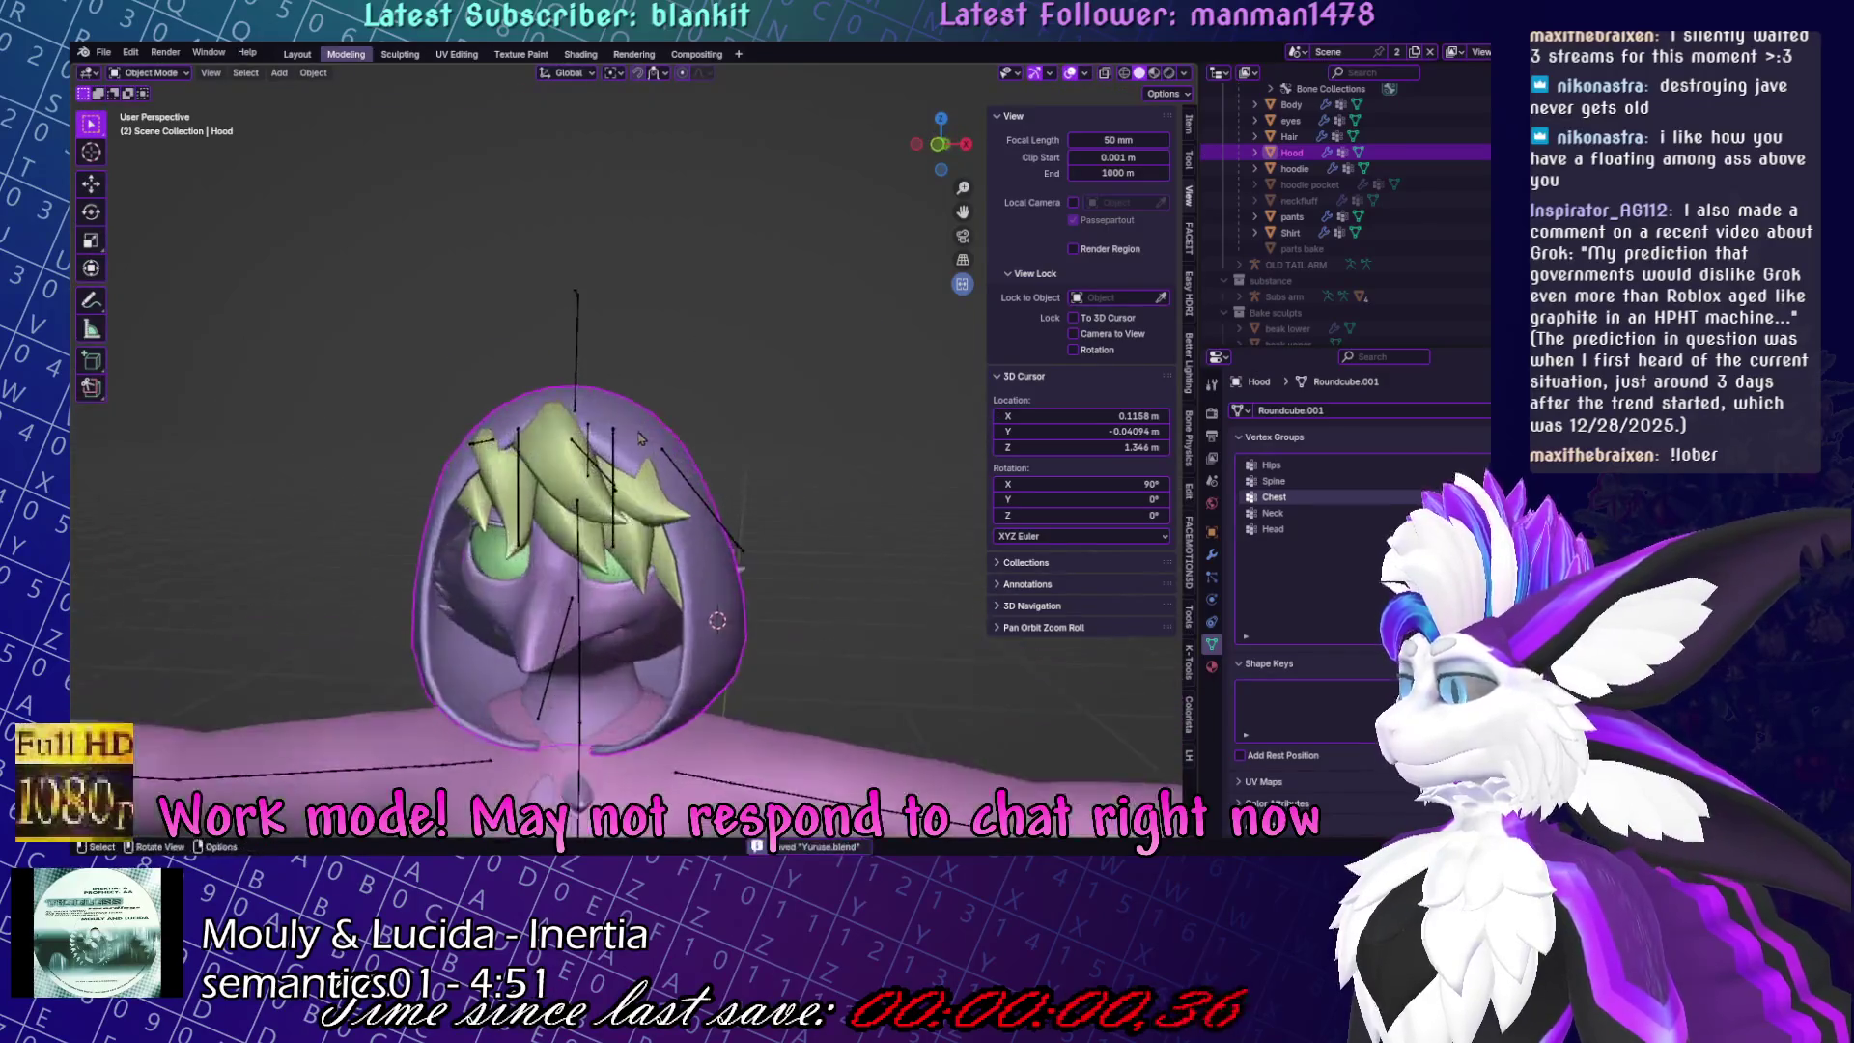
pyautogui.moveTo(580, 367)
pyautogui.mouseDown(button='middle')
pyautogui.moveTo(619, 349)
pyautogui.moveTo(753, 408)
pyautogui.mouseUp(button='middle')
pyautogui.press('Tab')
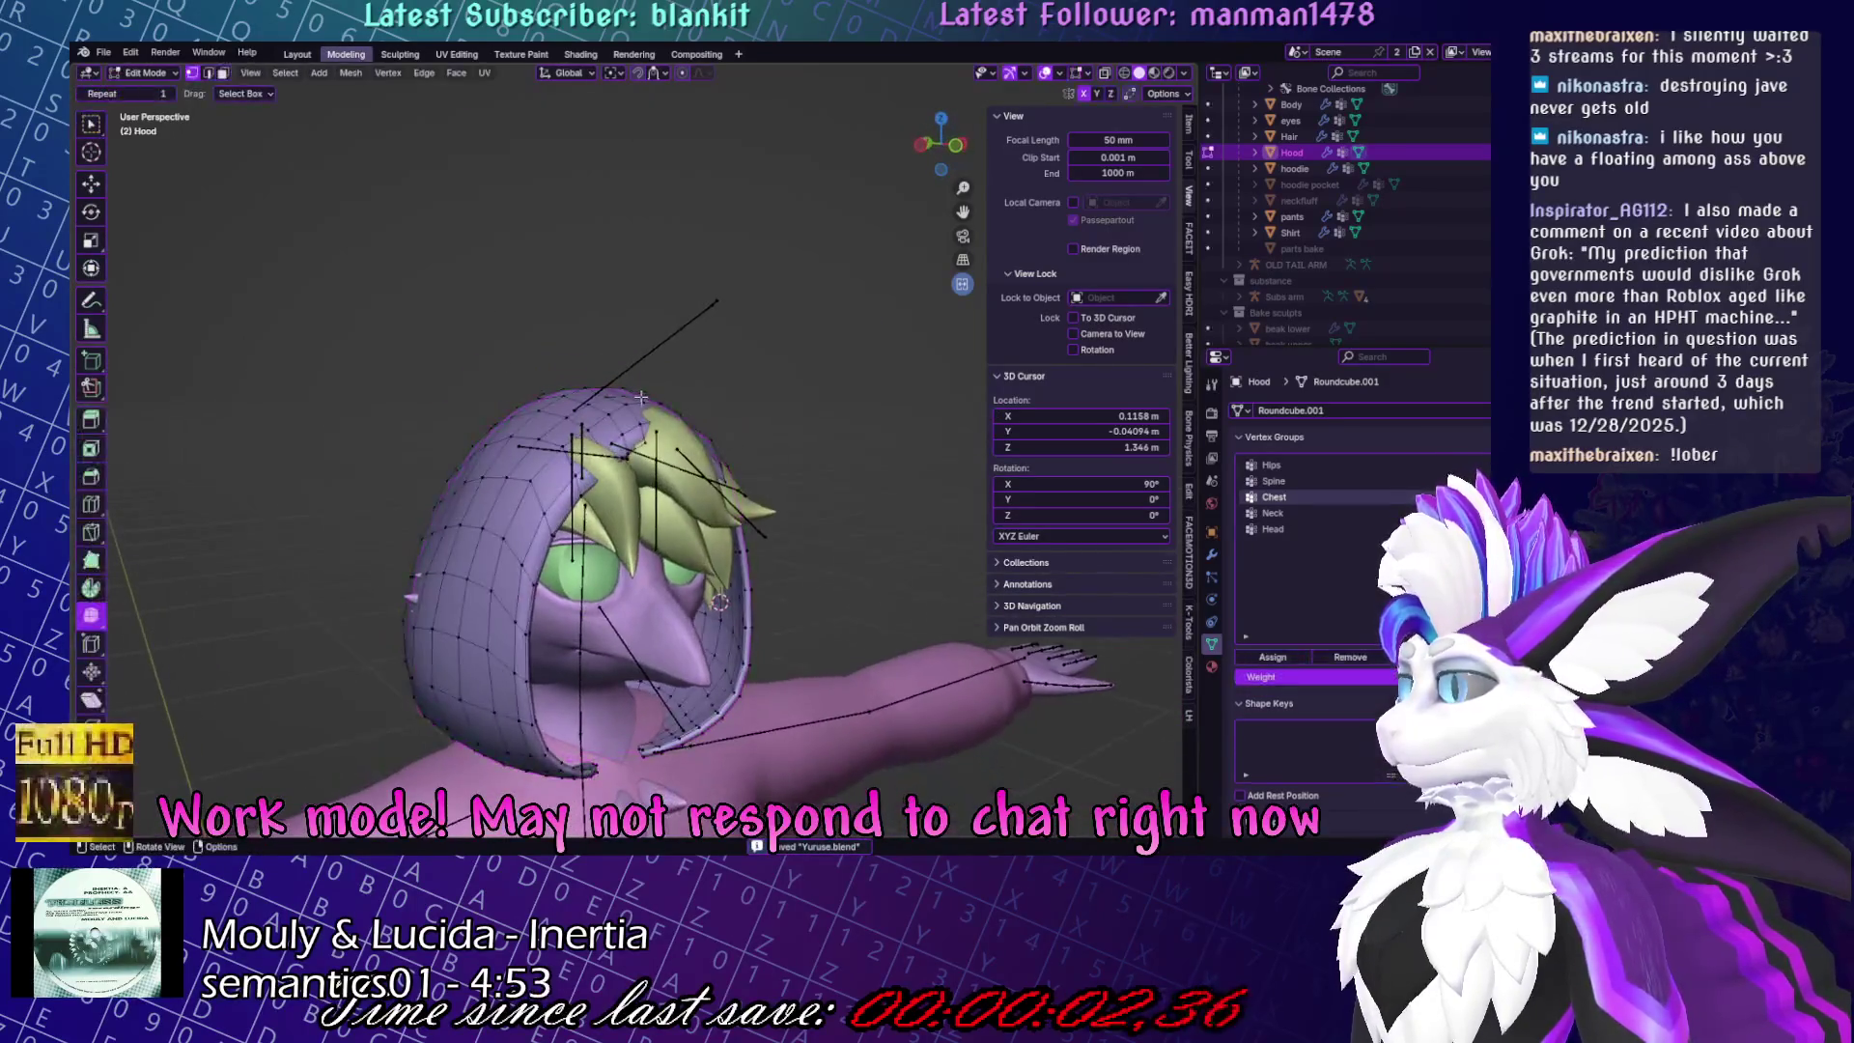
pyautogui.hotkey('ctrl', 'Tab')
pyautogui.click(479, 426)
pyautogui.click(609, 413)
# Tuck the right-hand hair strand inward, nudging its tip lower in Edit Mode.
pyautogui.hotkey('ctrl', 'Tab')
pyautogui.press('2')
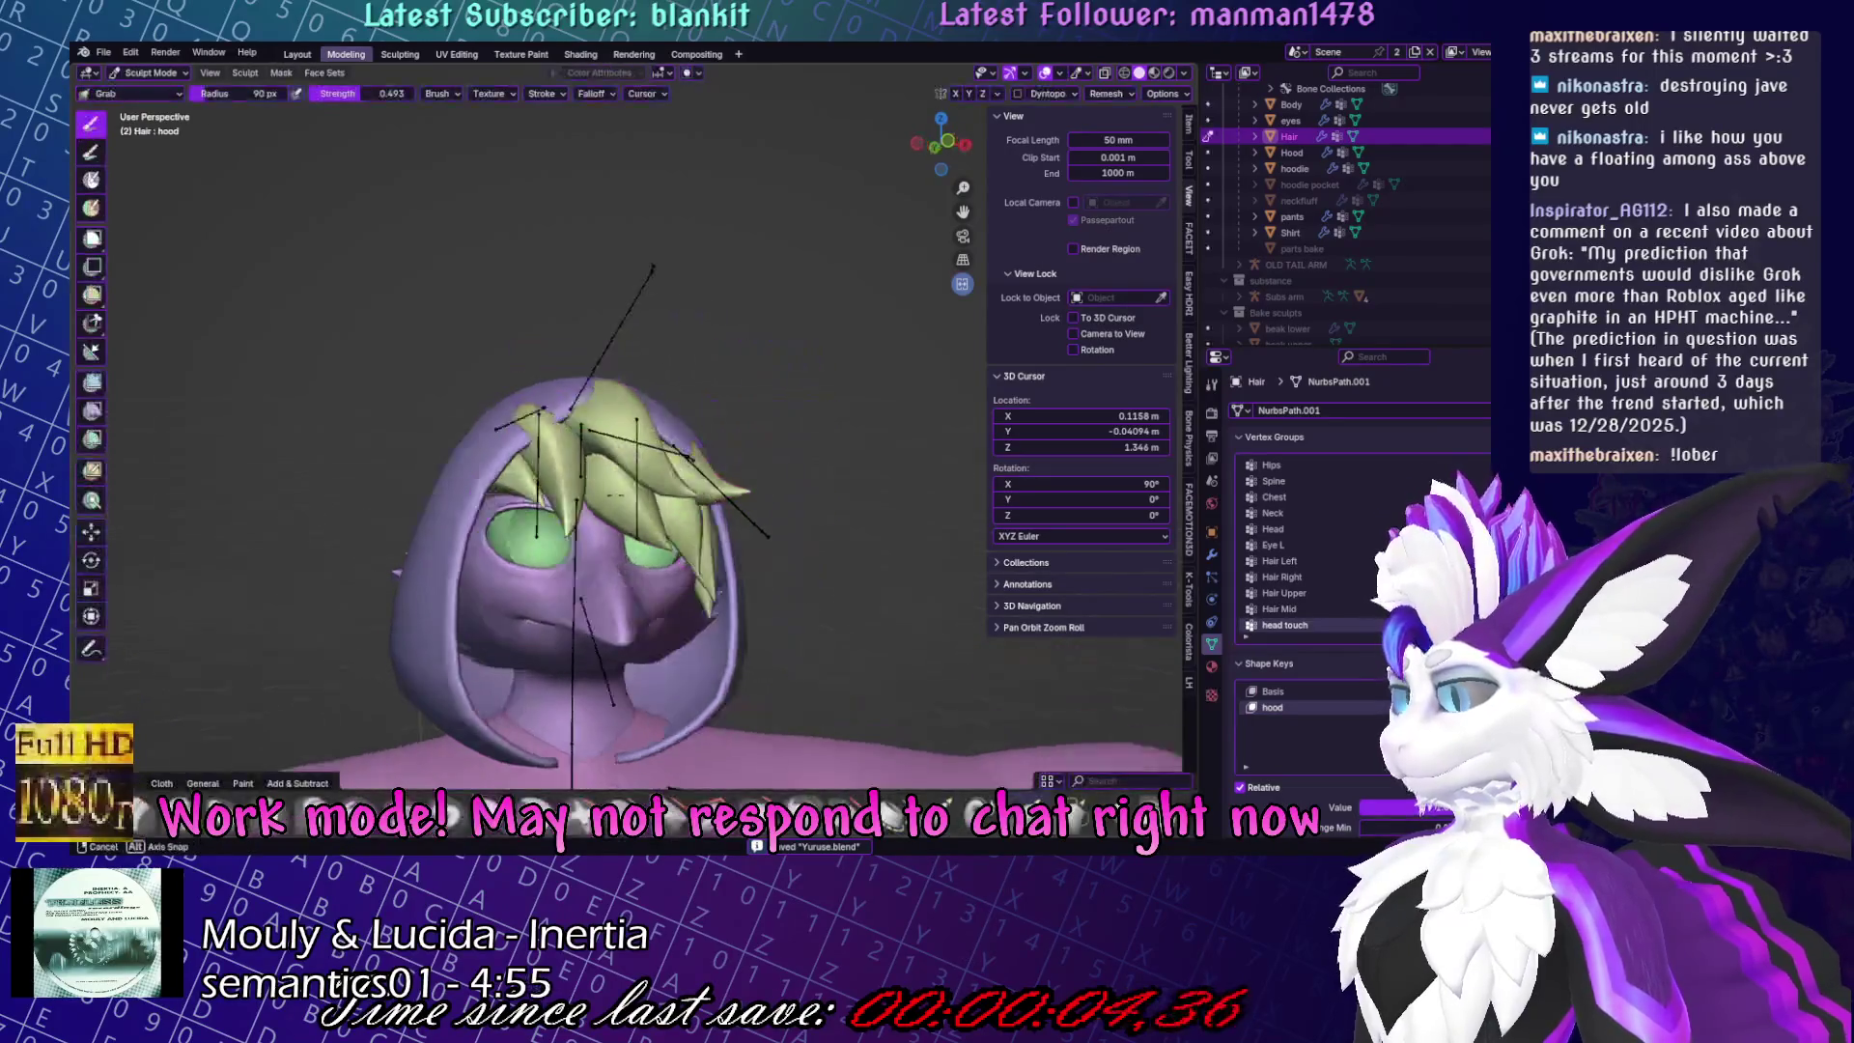
pyautogui.moveTo(609, 412); pyautogui.dragTo(610, 412, button='middle')
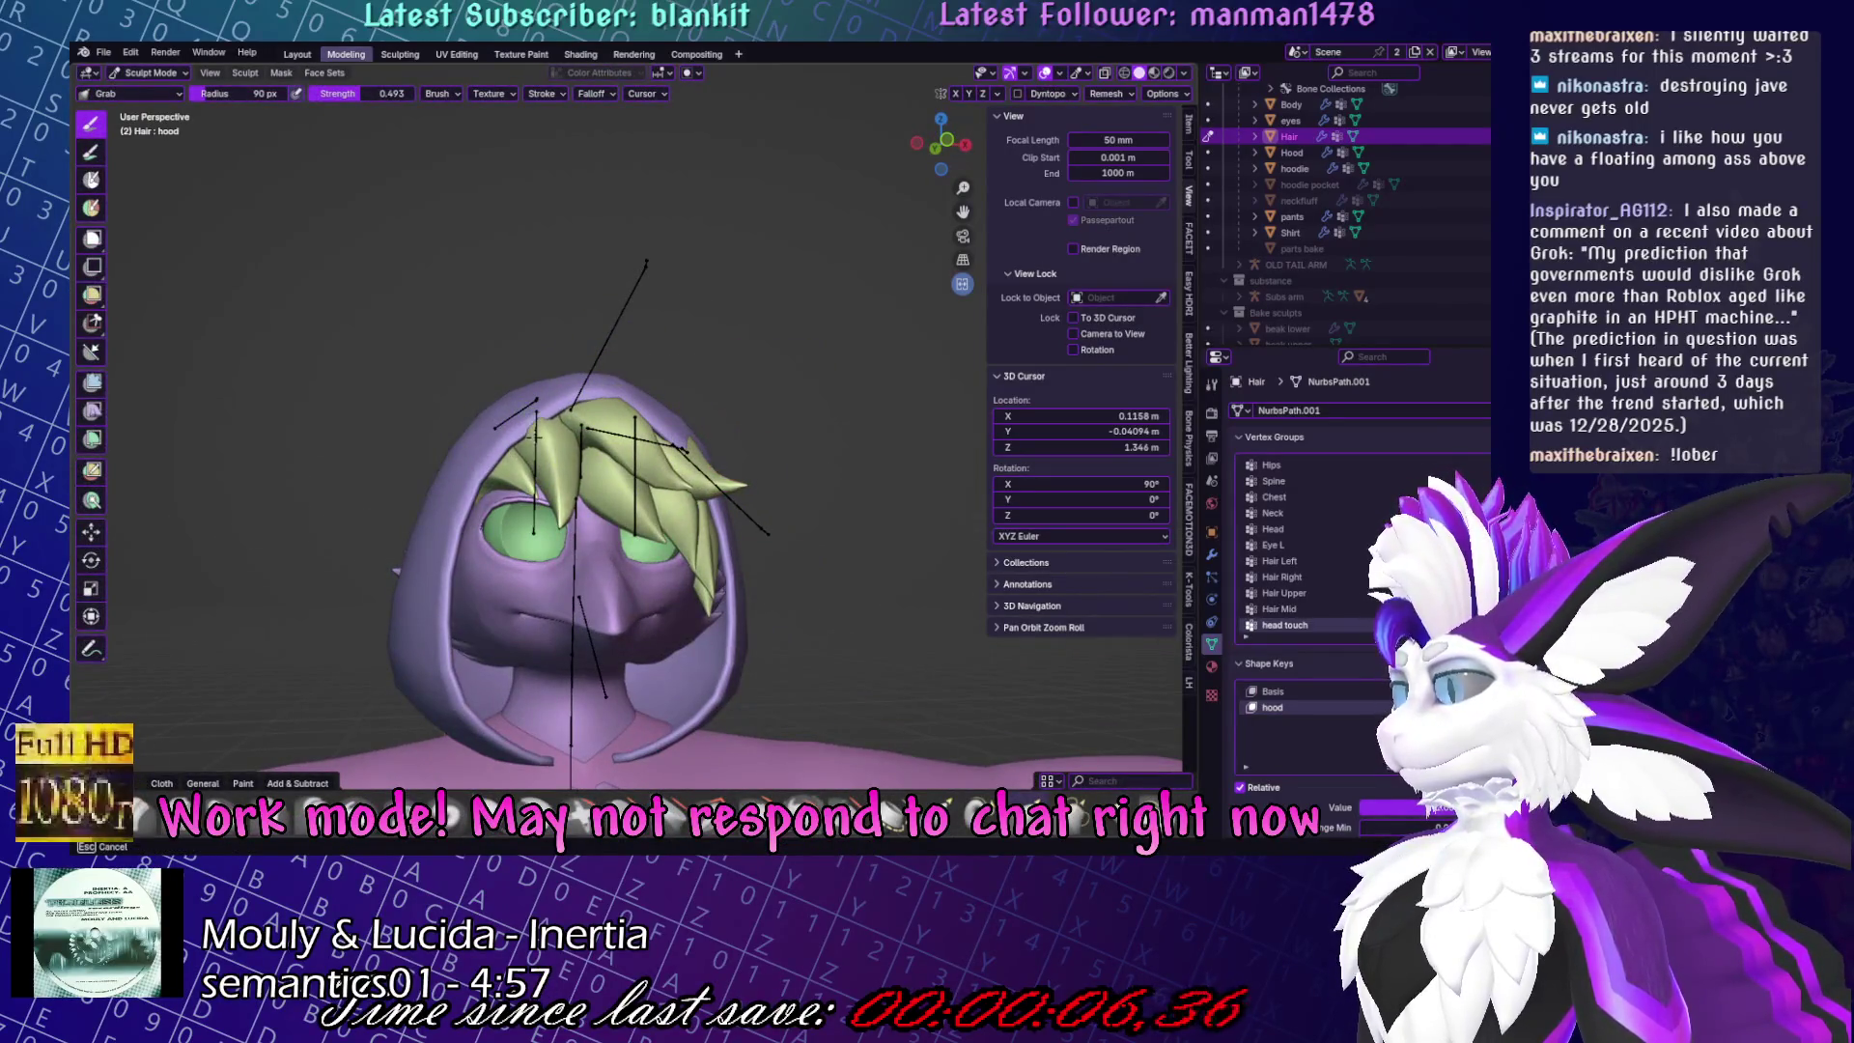
pyautogui.moveTo(676, 434)
pyautogui.mouseDown(button='middle')
pyautogui.moveTo(763, 442)
pyautogui.moveTo(811, 471)
pyautogui.moveTo(753, 473)
pyautogui.moveTo(789, 476)
pyautogui.mouseUp(button='middle')
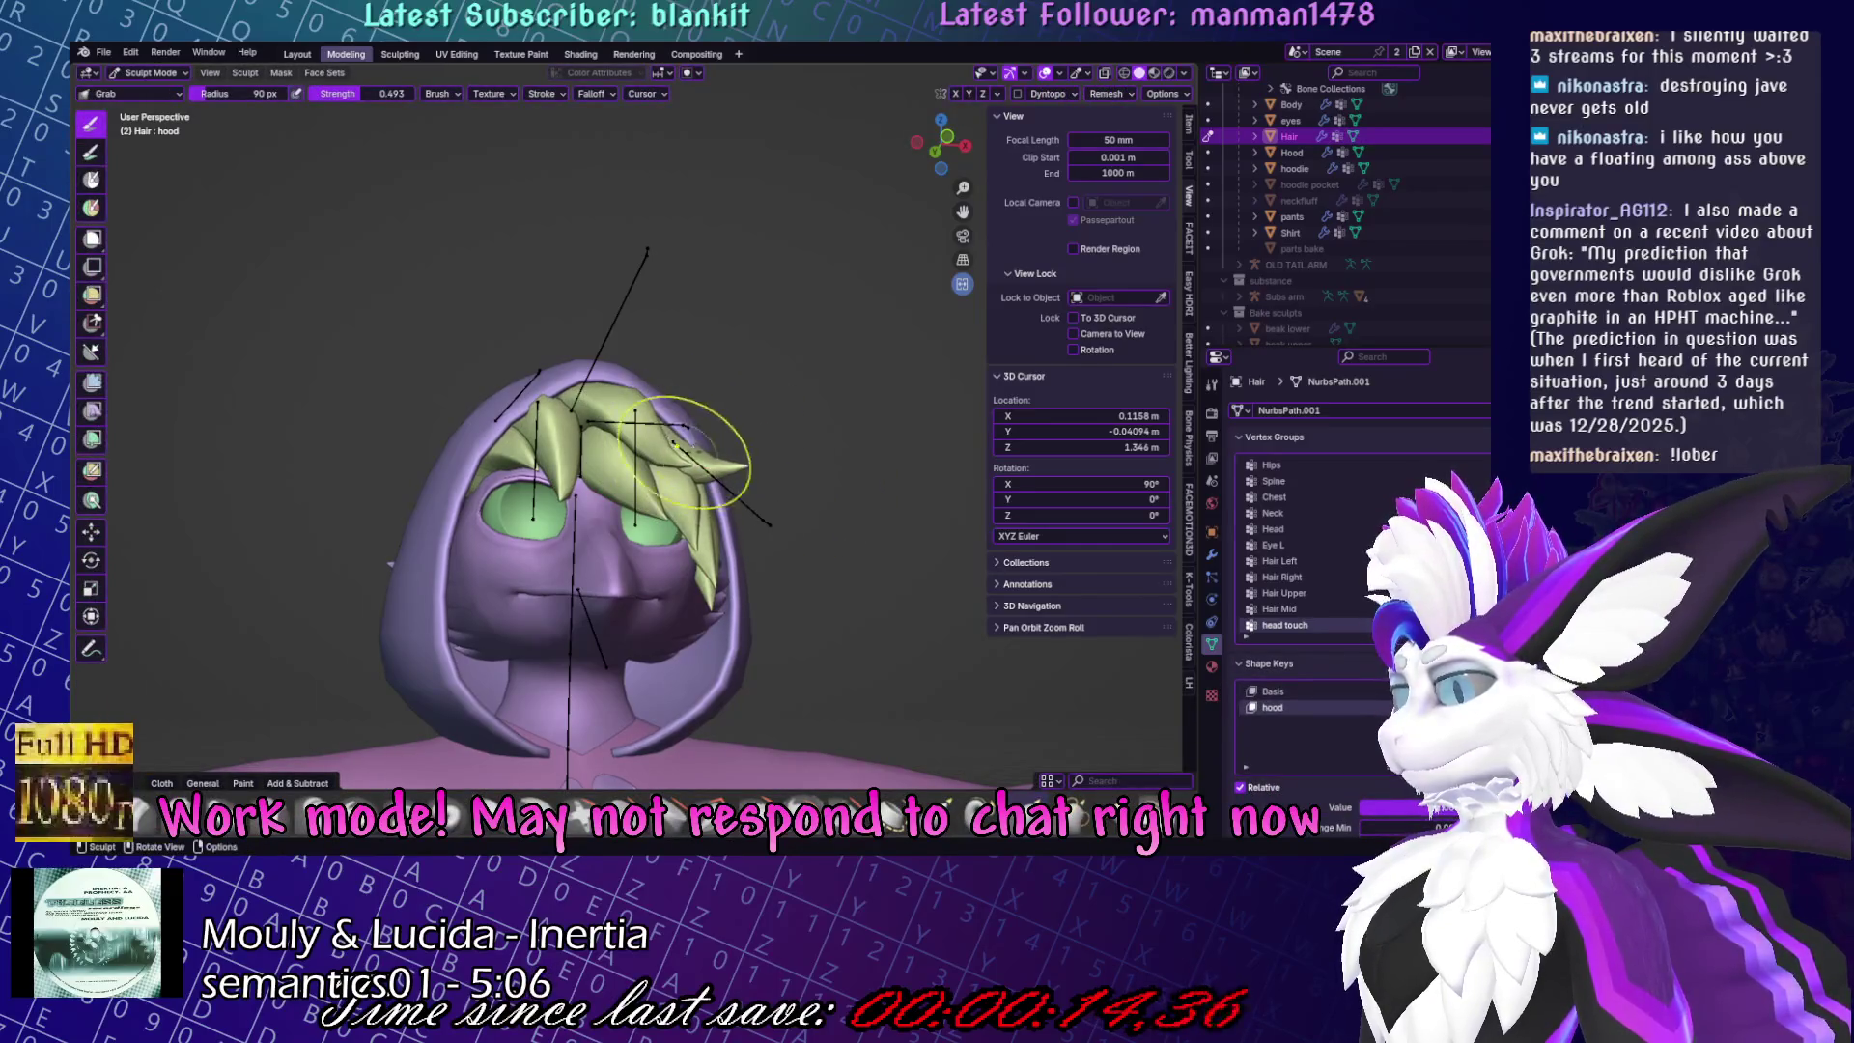
pyautogui.moveTo(756, 475)
pyautogui.mouseDown(button='middle')
pyautogui.moveTo(633, 513)
pyautogui.moveTo(637, 541)
pyautogui.moveTo(714, 572)
pyautogui.mouseUp(button='middle')
pyautogui.press('Tab')
pyautogui.click(596, 525)
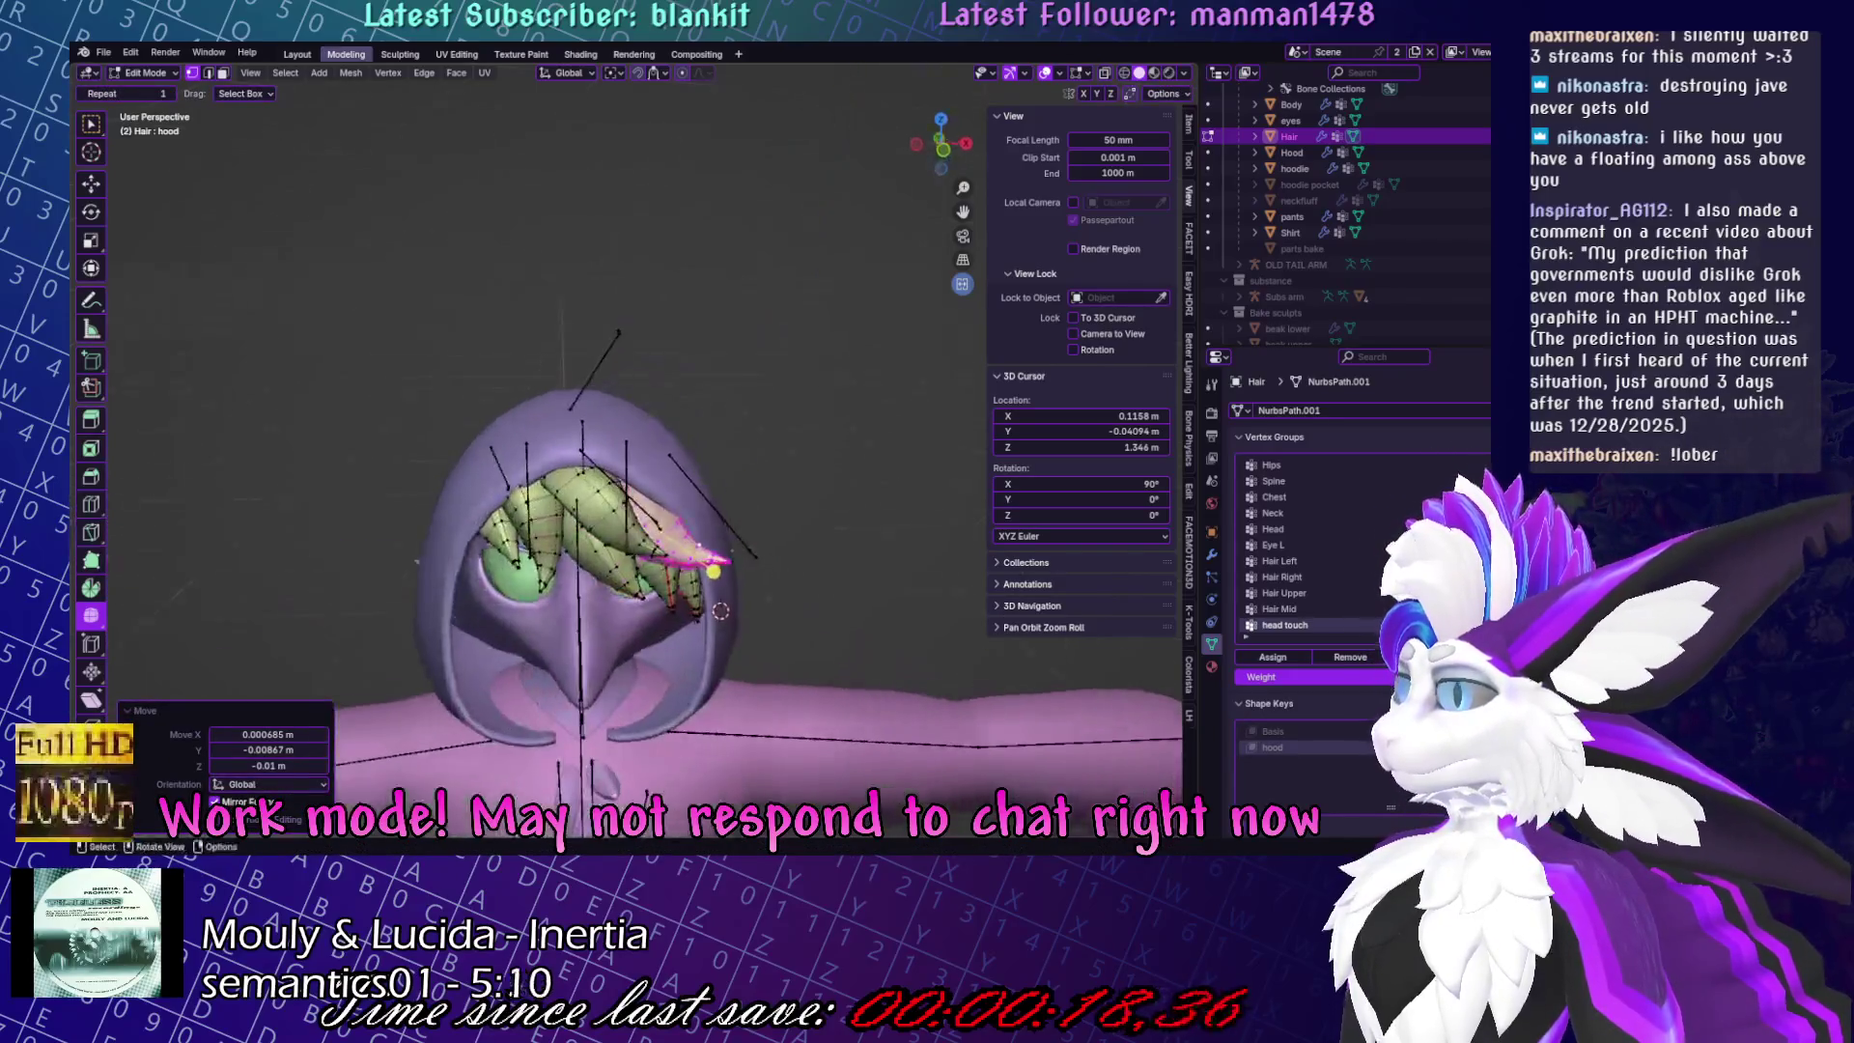
pyautogui.press('Tab')
# Return to Object Mode, select the Hood and open it in Sculpt Mode.
pyautogui.moveTo(724, 324)
pyautogui.mouseDown(button='middle')
pyautogui.moveTo(865, 391)
pyautogui.moveTo(811, 463)
pyautogui.mouseUp(button='middle')
pyautogui.hotkey('ctrl', 'Tab')
pyautogui.scroll(-5, 761, 356)
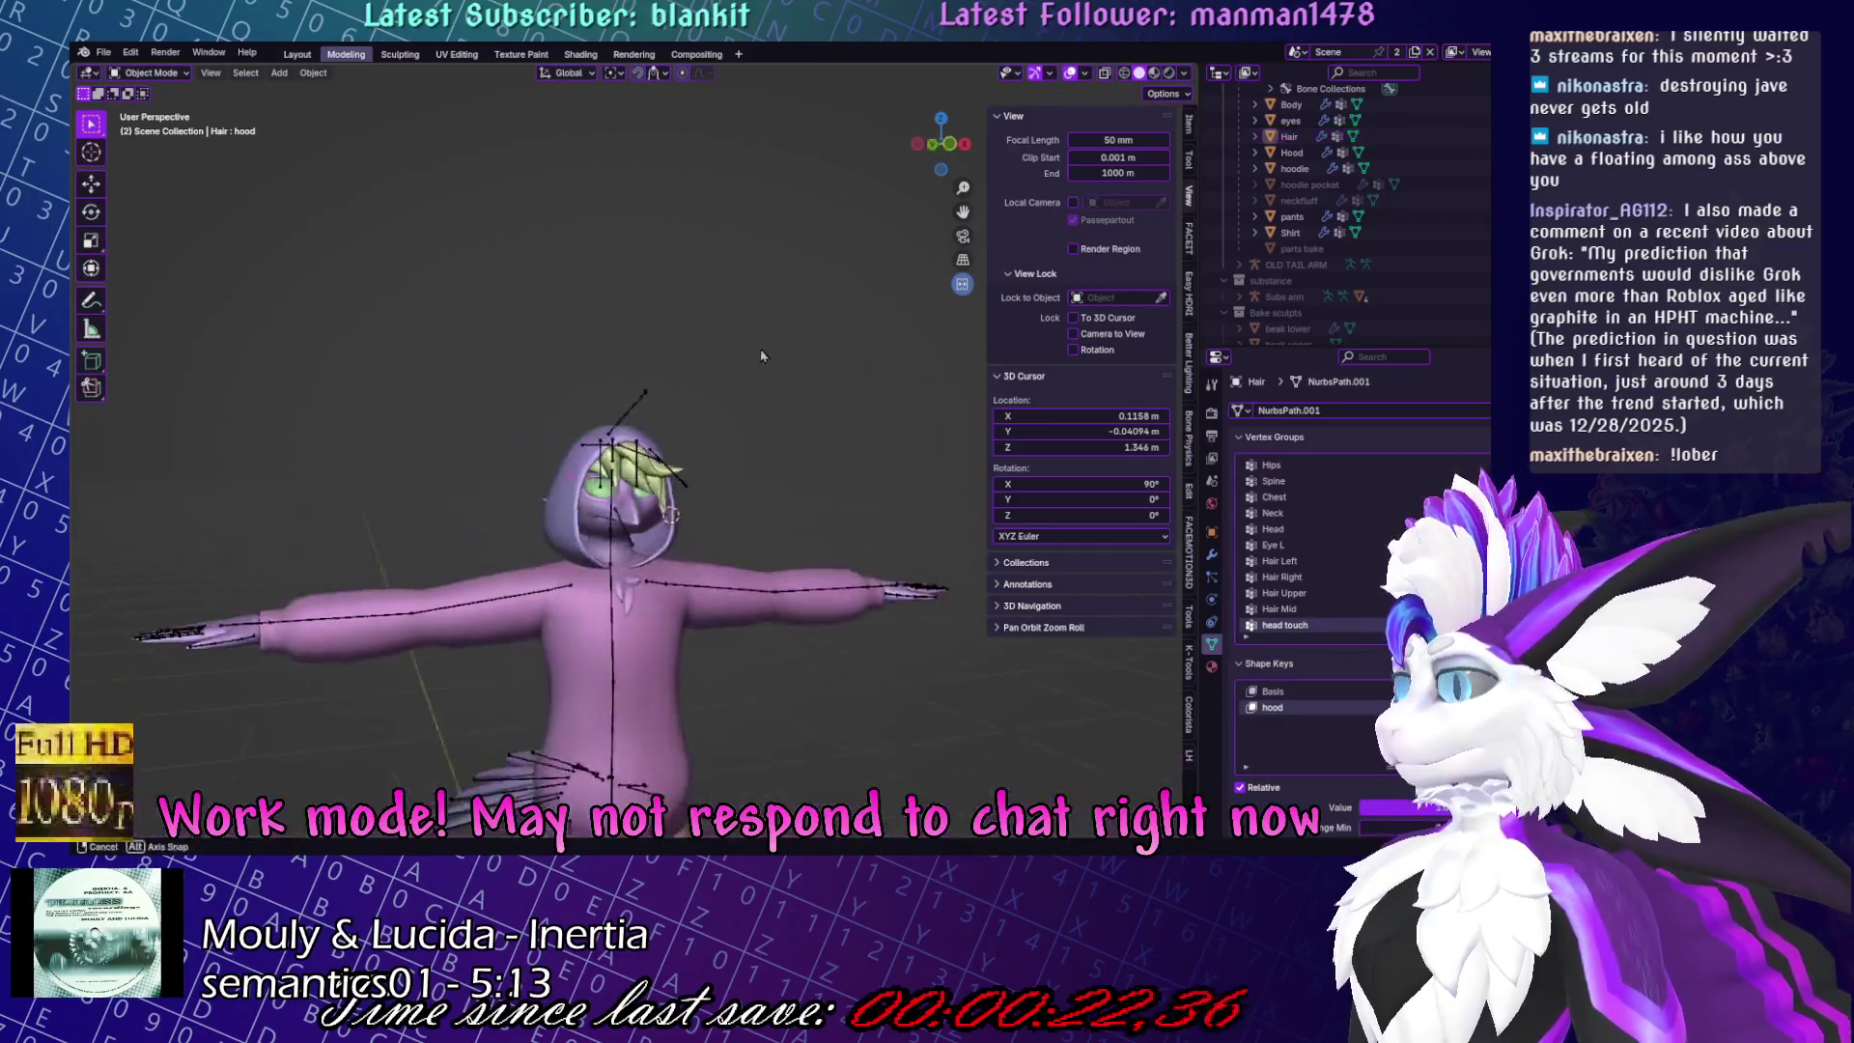
pyautogui.scroll(6, 577, 507)
pyautogui.click(610, 392)
pyautogui.hotkey('ctrl', 'Tab')
# Grab the hood edge in around the hair, then return to Object Mode and deselect all with Alt+A.
pyautogui.moveTo(610, 392); pyautogui.dragTo(676, 444, button='middle')
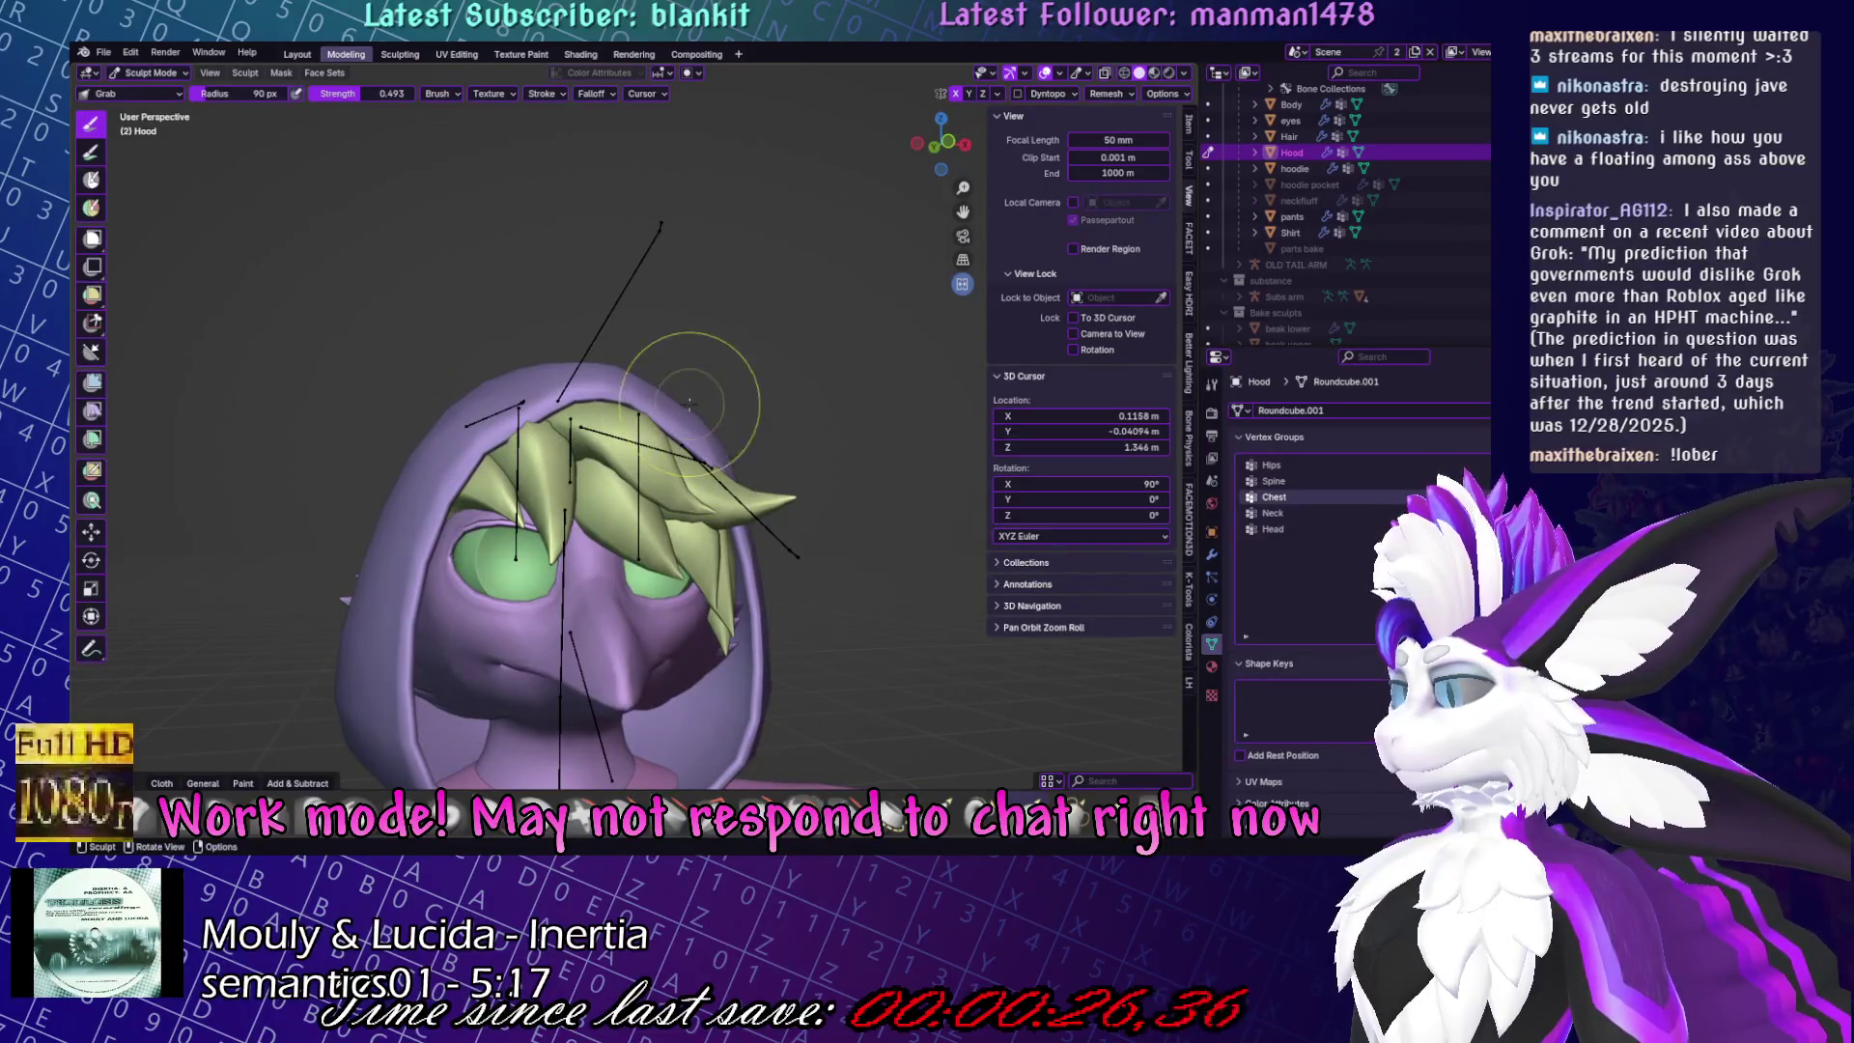
pyautogui.moveTo(688, 444); pyautogui.dragTo(684, 439)
pyautogui.moveTo(688, 418); pyautogui.dragTo(514, 442, button='middle')
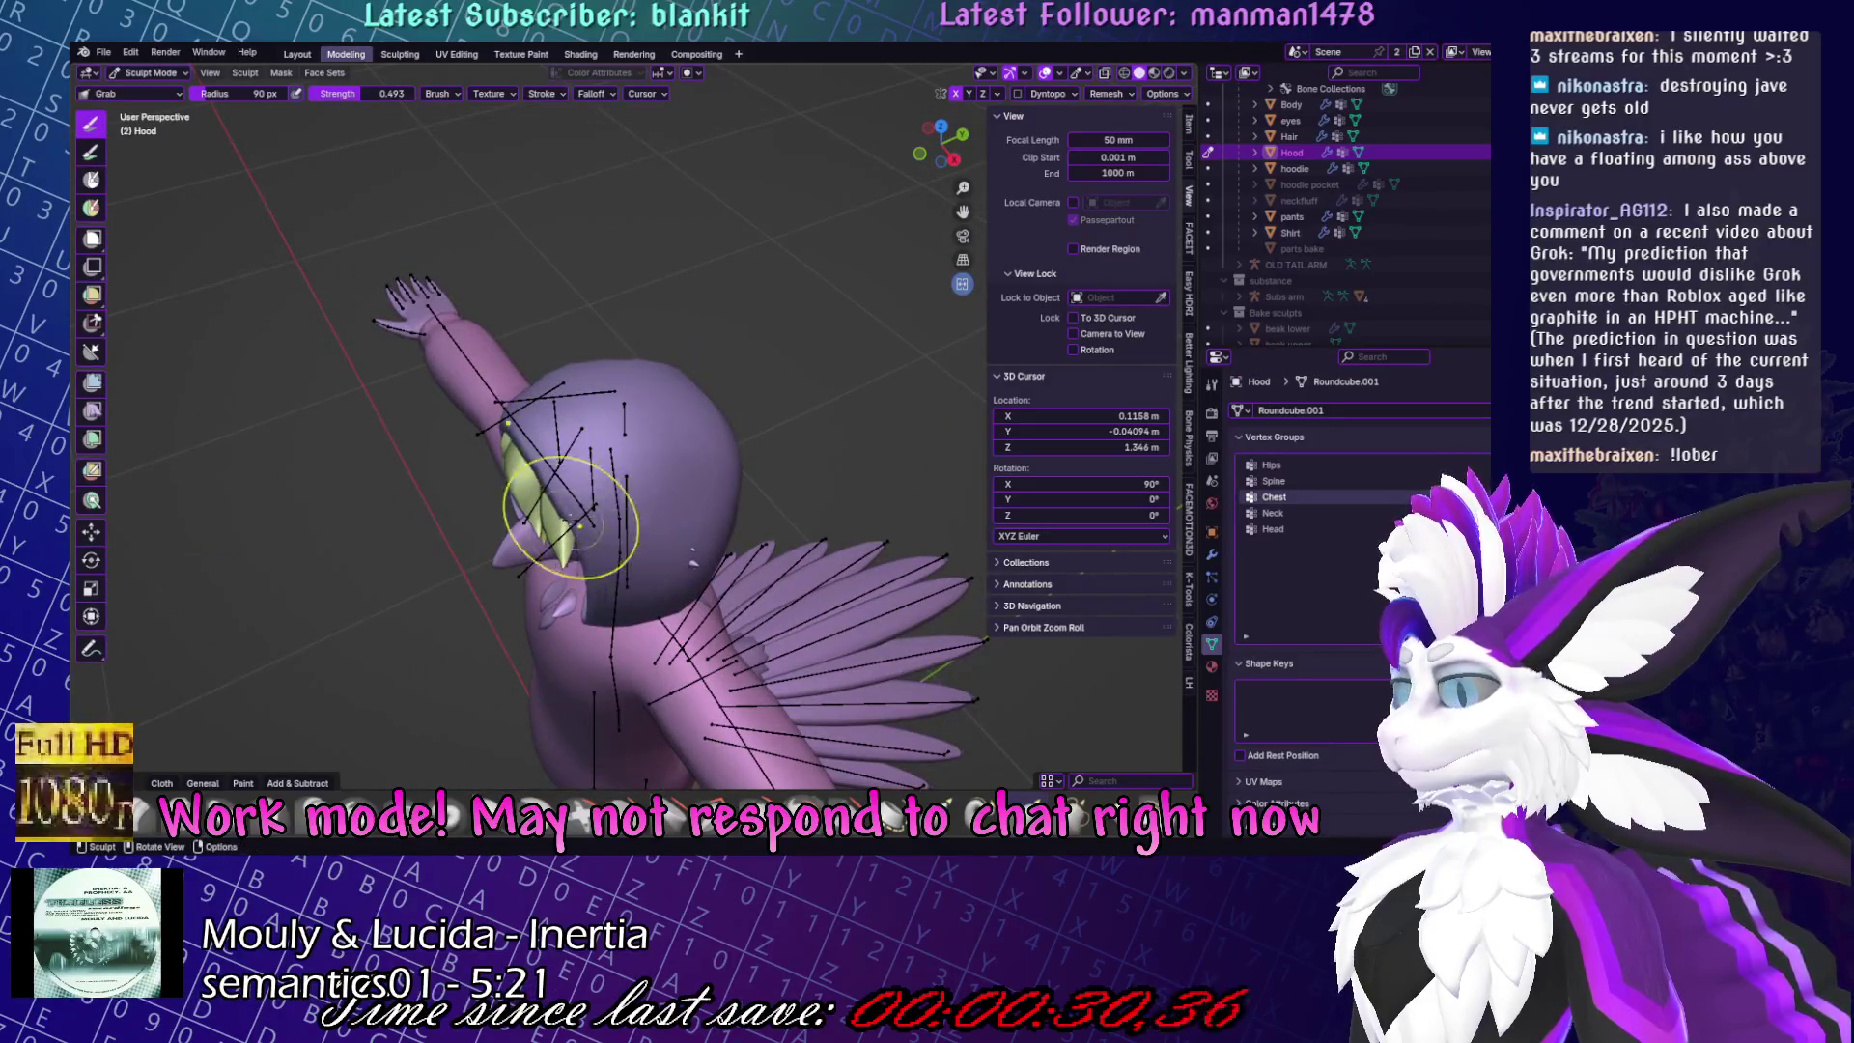
pyautogui.moveTo(743, 531); pyautogui.dragTo(765, 413, button='middle')
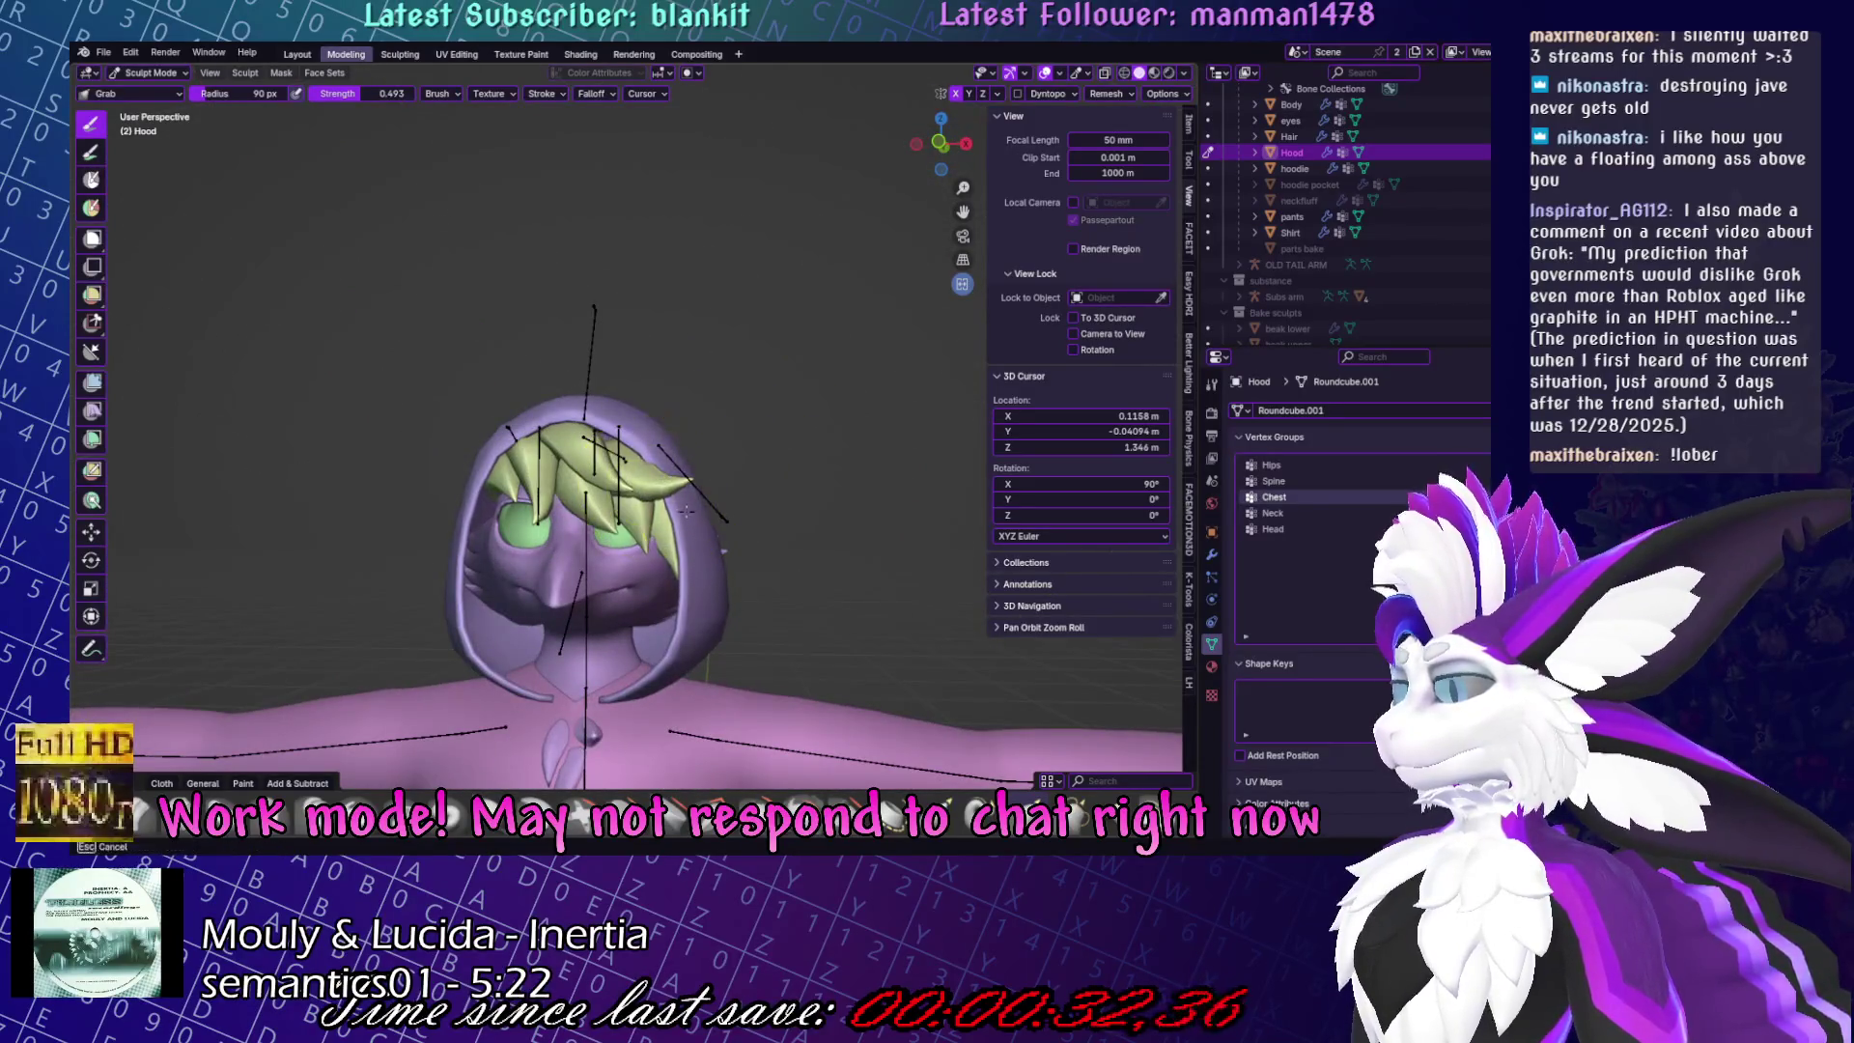
pyautogui.hotkey('ctrl', 'Tab')
pyautogui.hotkey('alt', 'a')
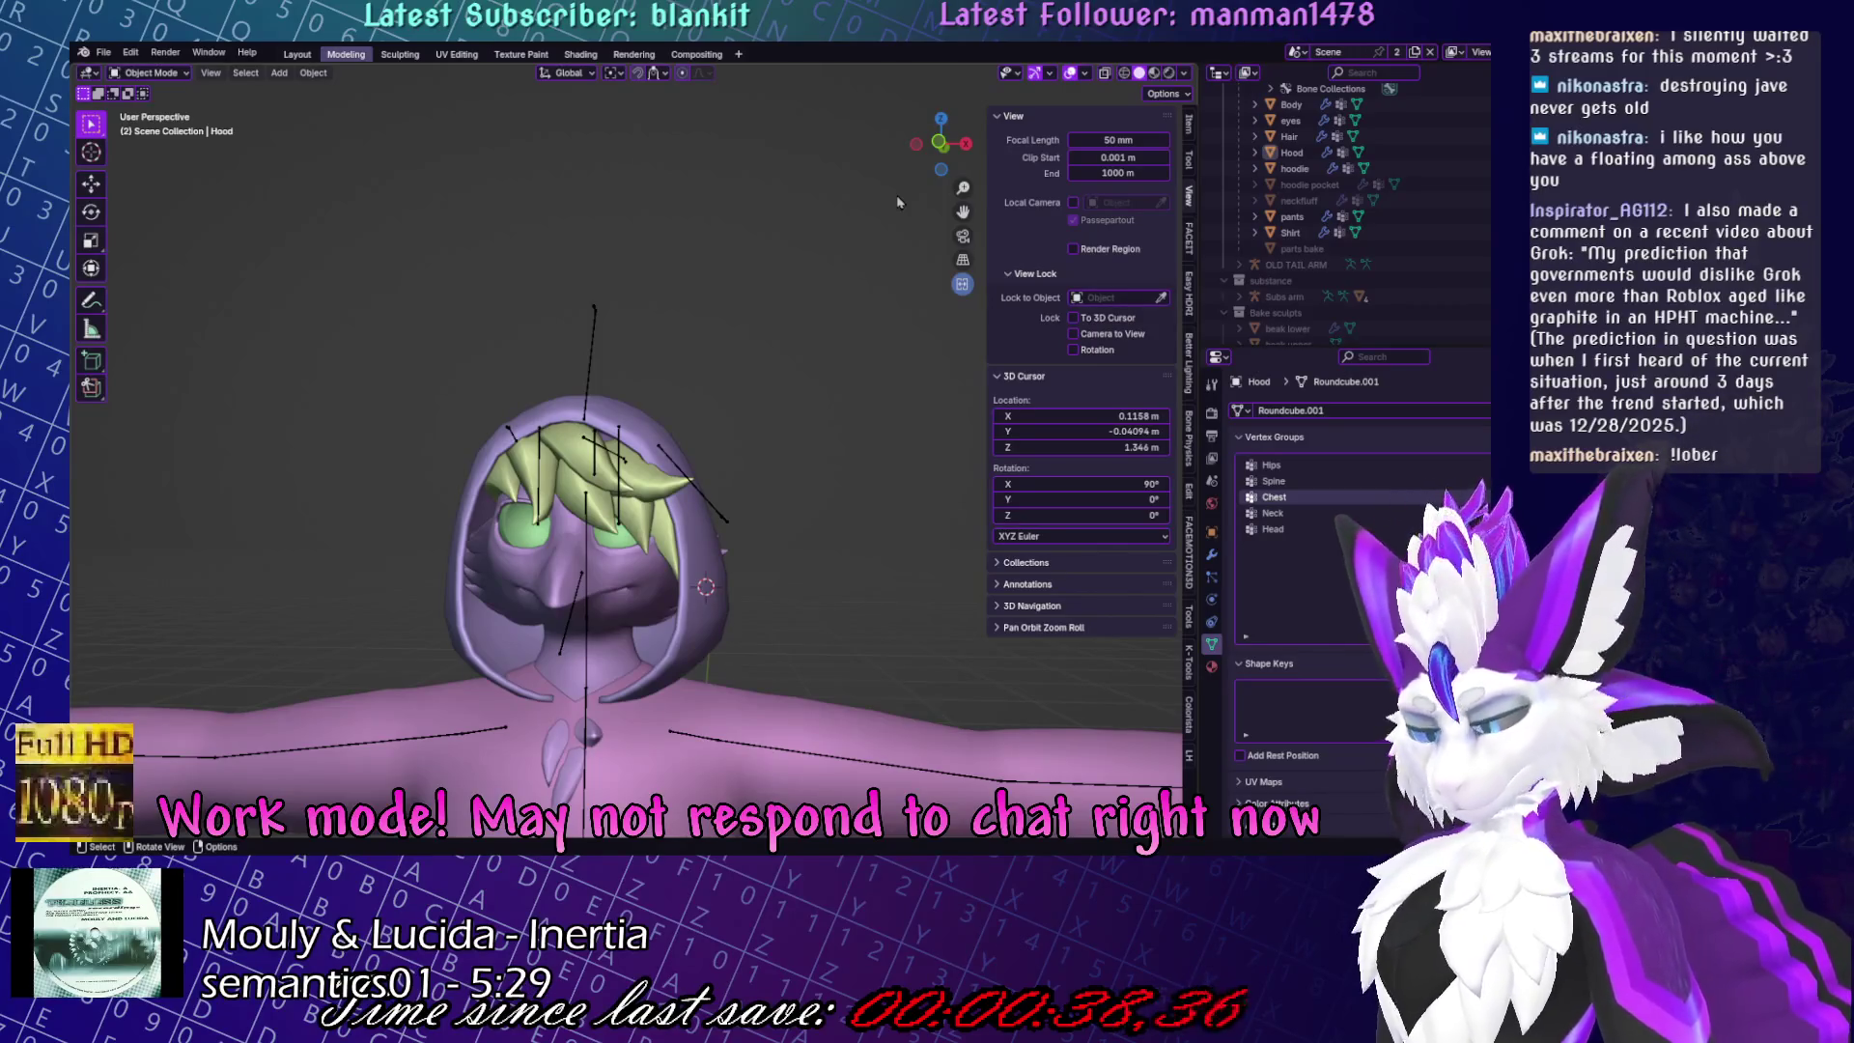
# Zoom out to check the whole character, zoom back in and save Yuruse.blend.
pyautogui.scroll(-6, 642, 349)
pyautogui.hotkey('ctrl', 's')
pyautogui.scroll(6, 779, 396)
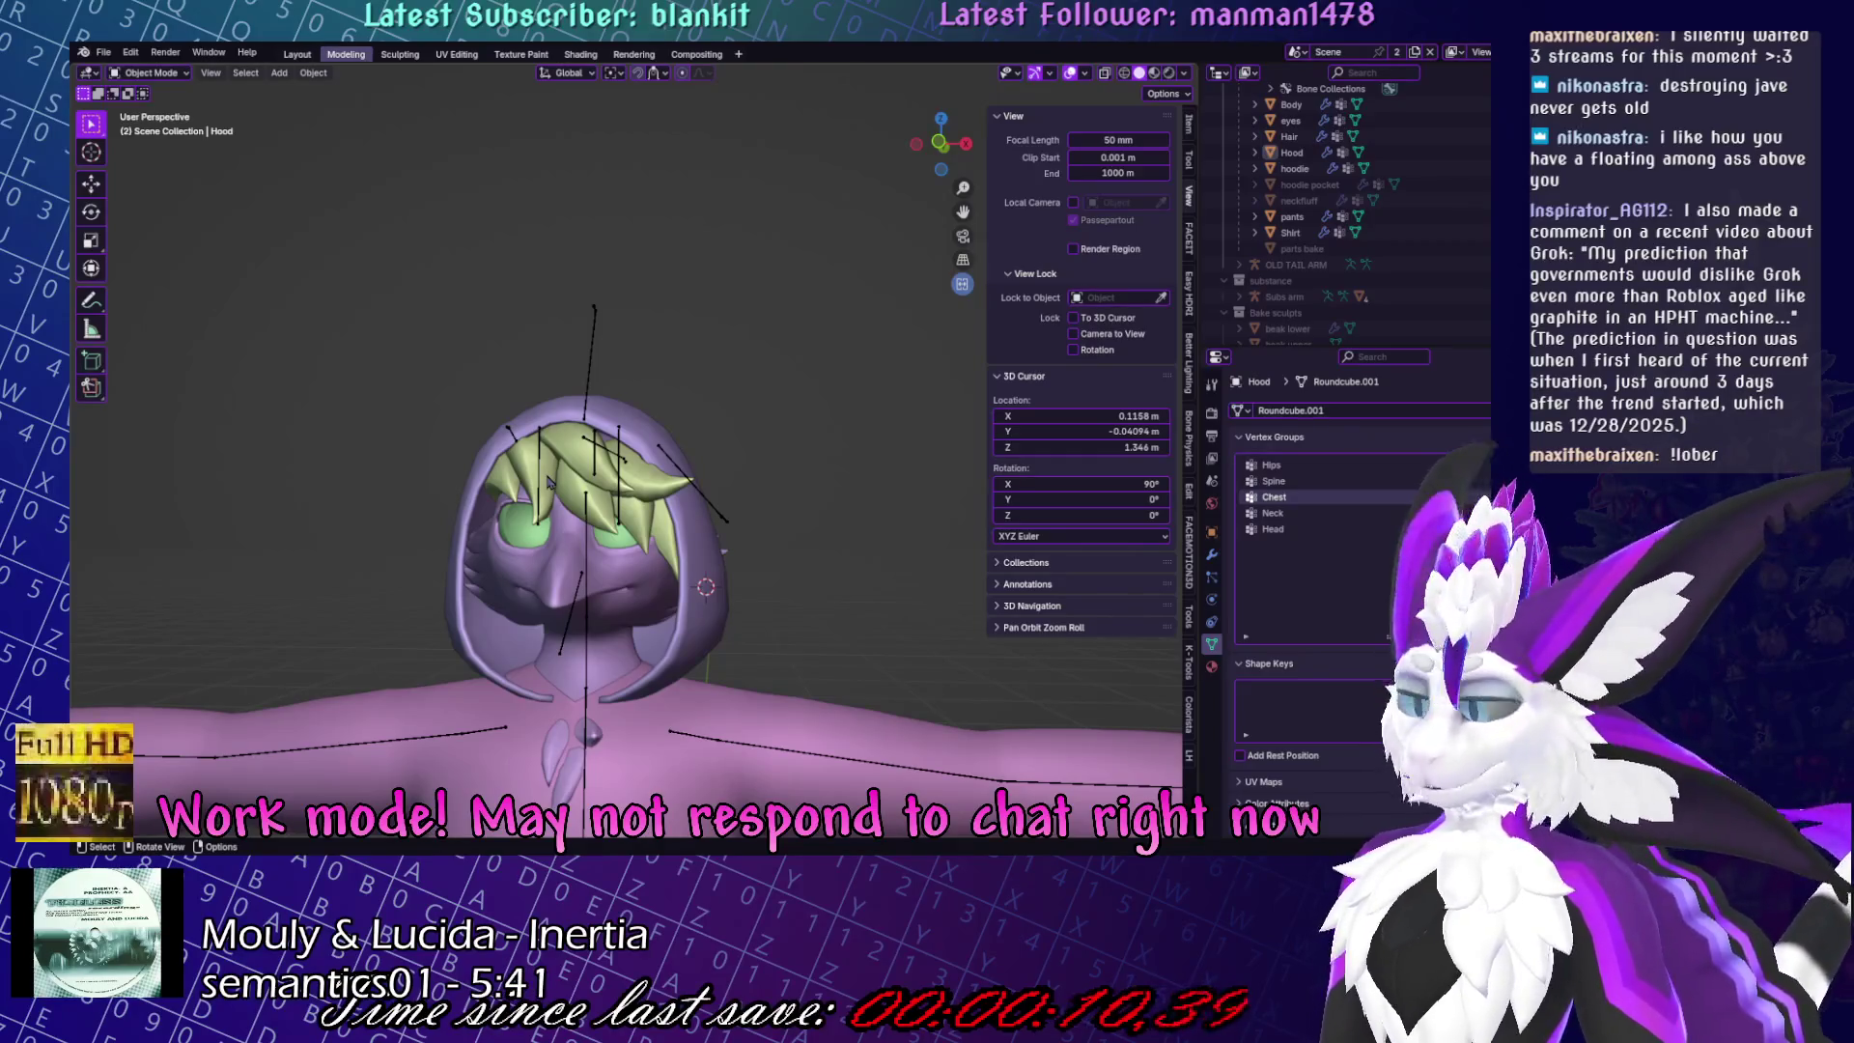
pyautogui.hotkey('ctrl', 's')
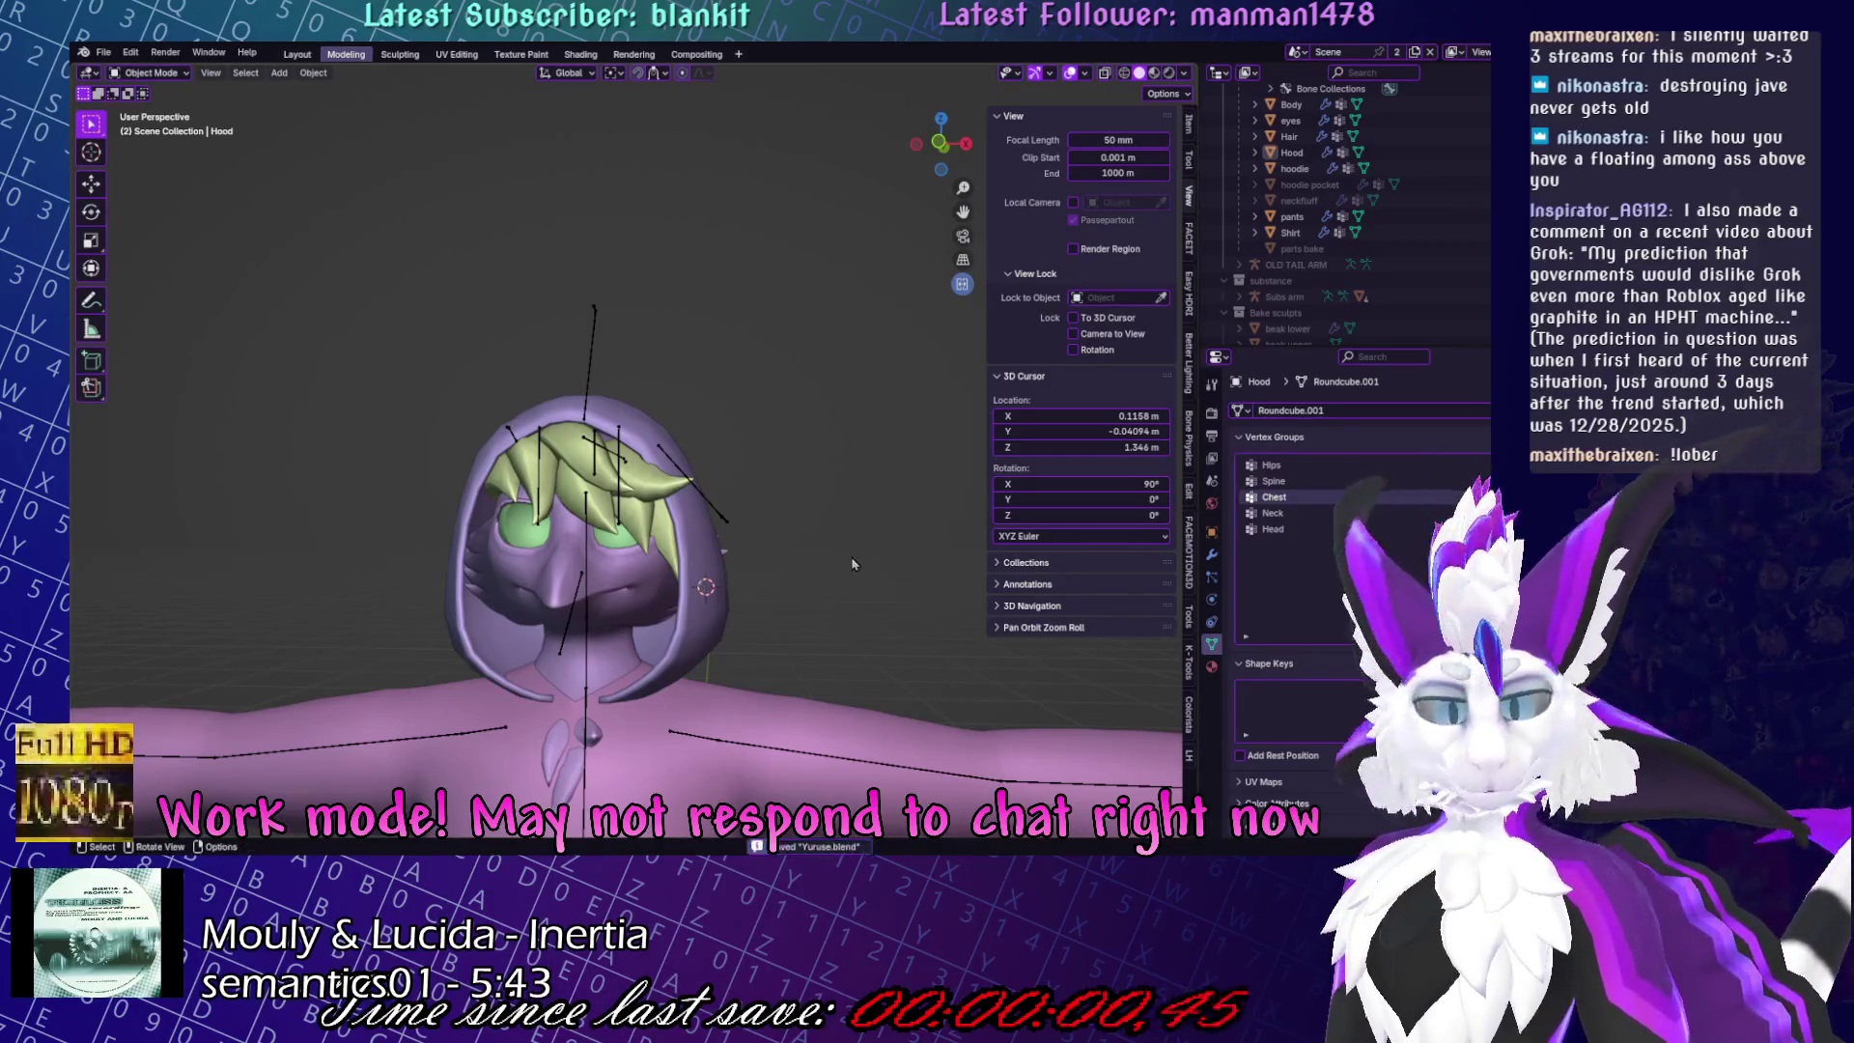